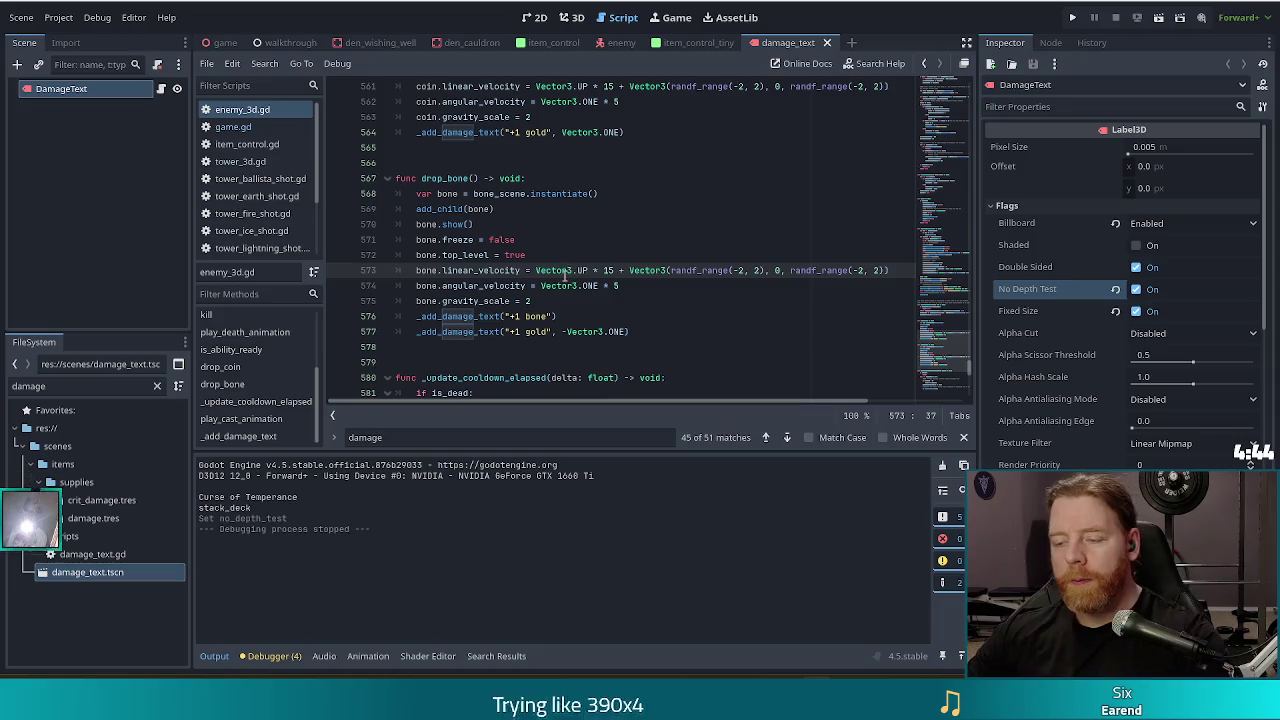
Delete the extra '+1 bone' damage text line from drop_bone.
left_click(620, 347)
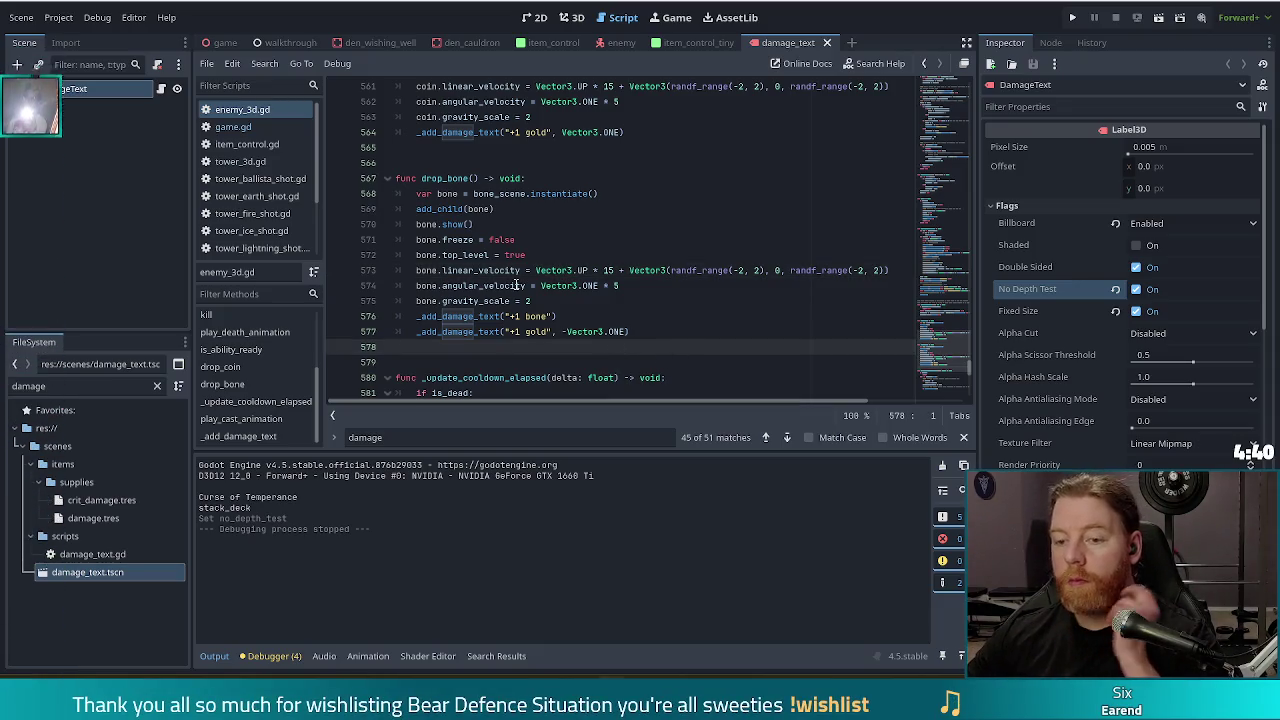
left_click(640, 332)
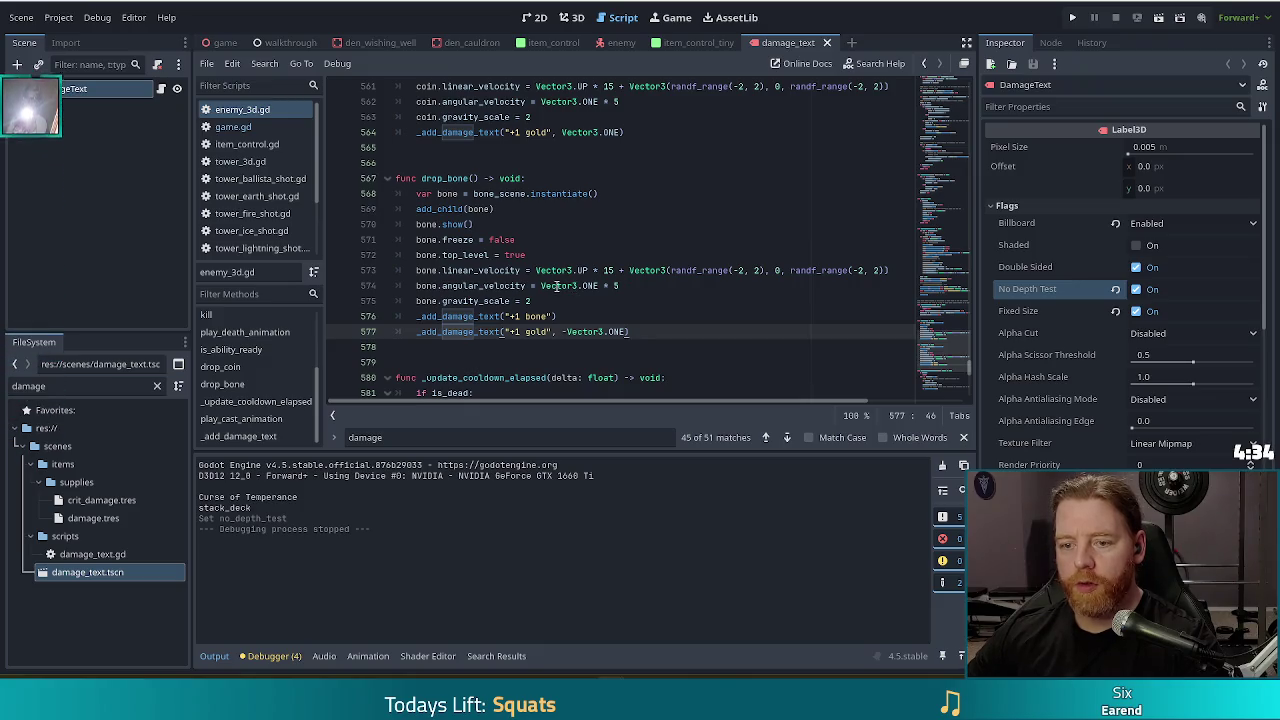
mouse_move(575, 299)
left_click(630, 317)
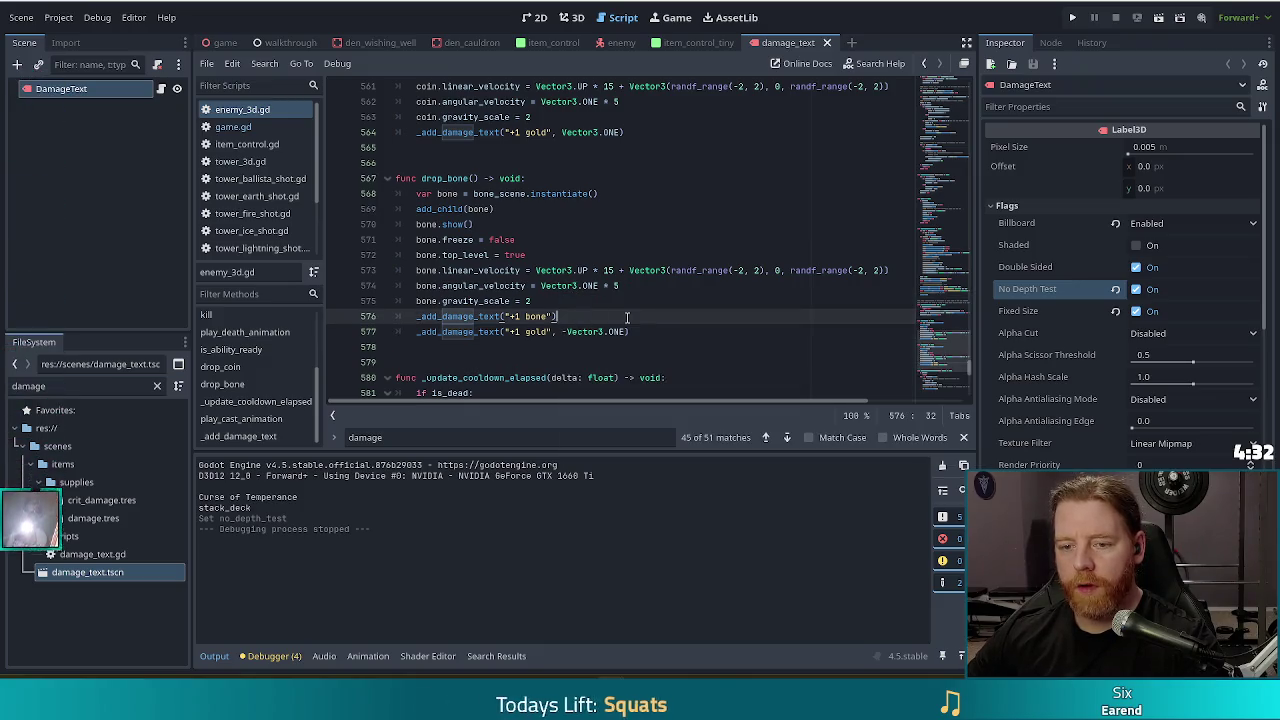
left_click(563, 305)
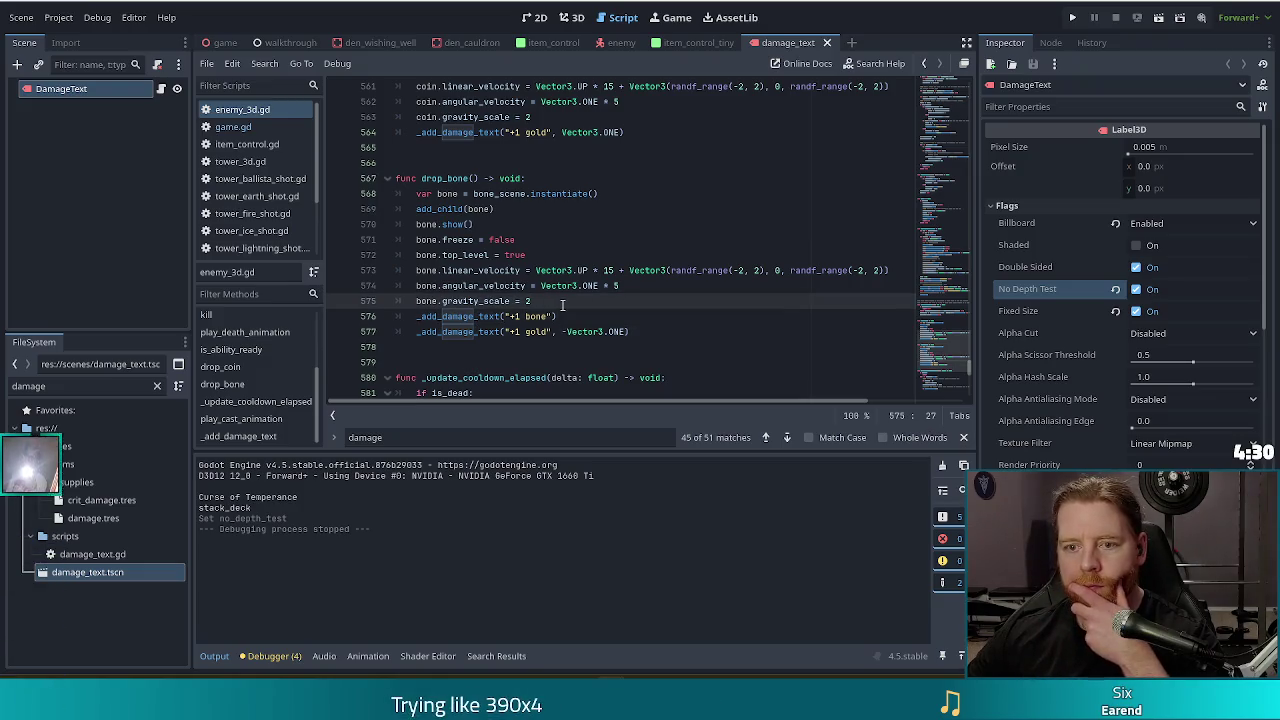
left_click(542, 316)
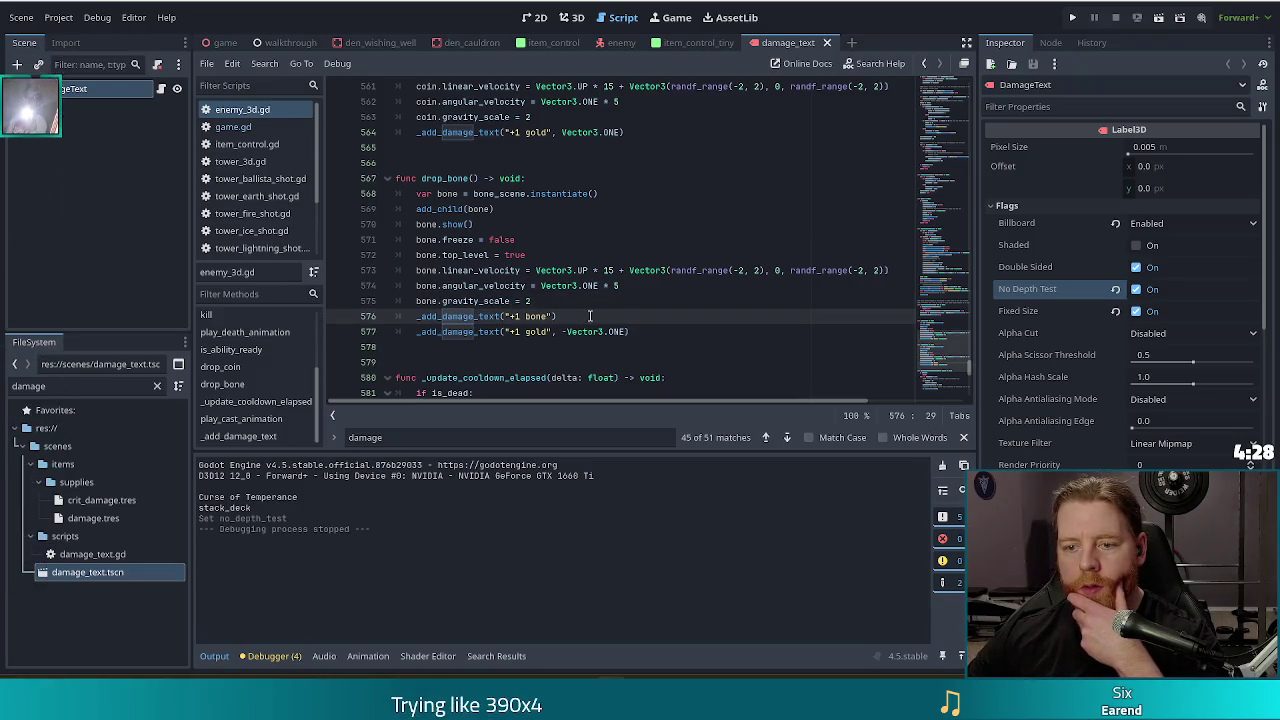
scroll(591, 286, "down", 7)
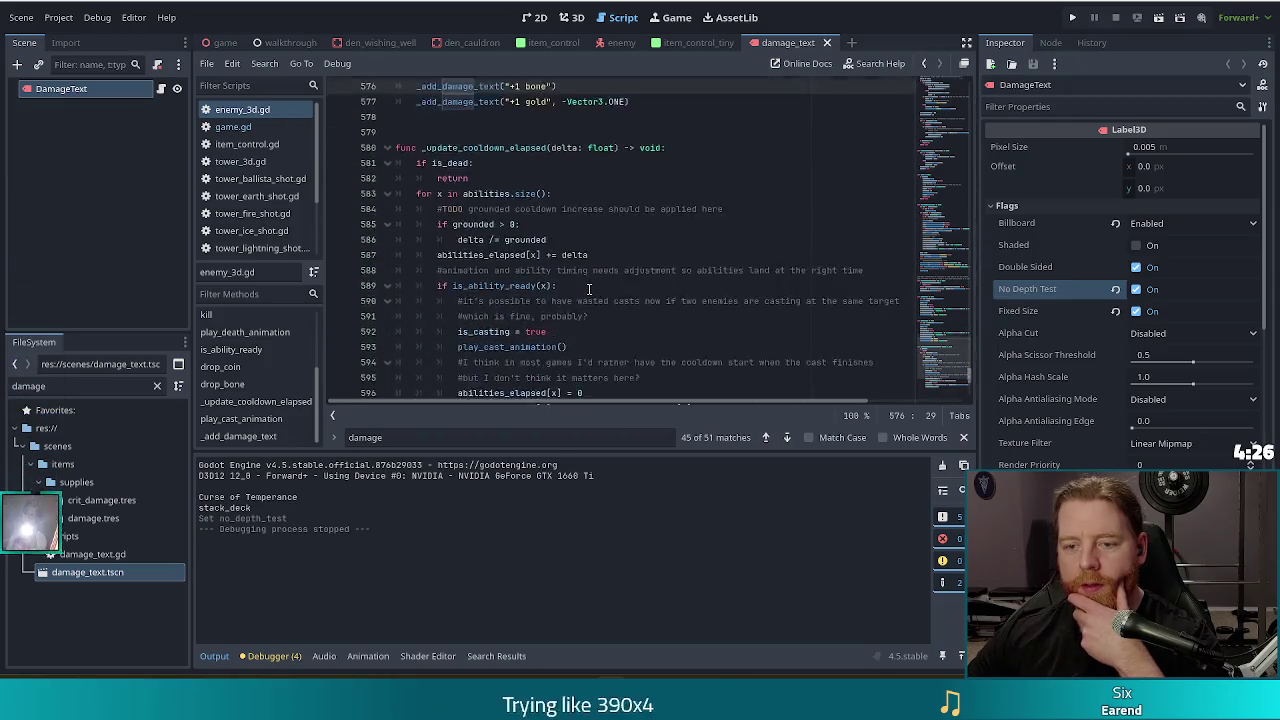
scroll(589, 288, "up", 7)
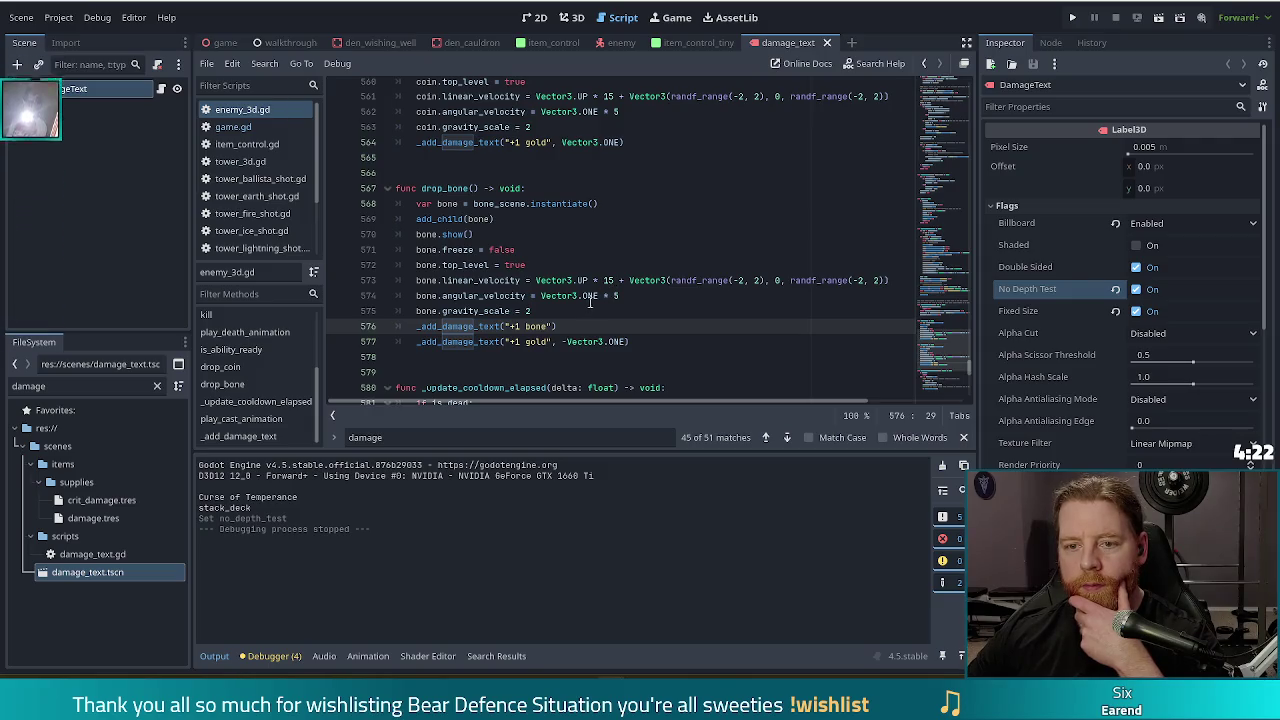
left_click(568, 324)
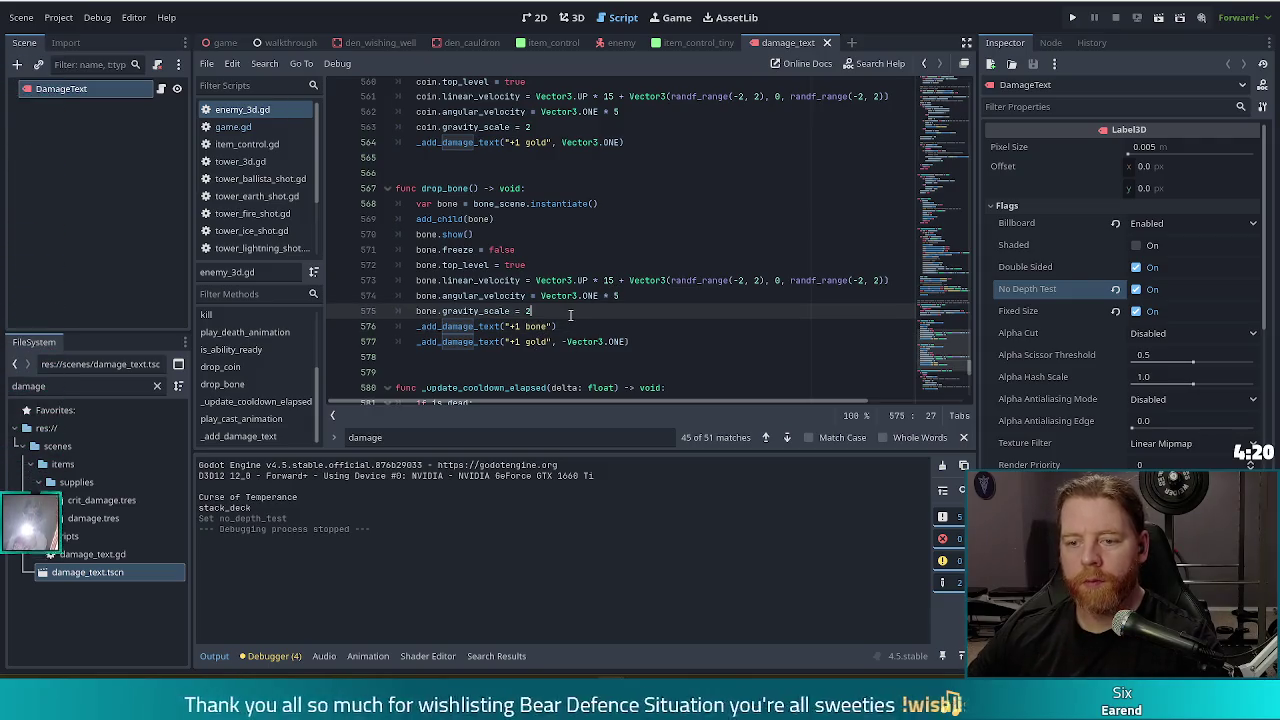
key("ctrl+shift+k")
Change the remaining '+1 gold' text to '+1 bone', then go to tower_3d.gd's towers-in-range loop.
double_click(537, 326)
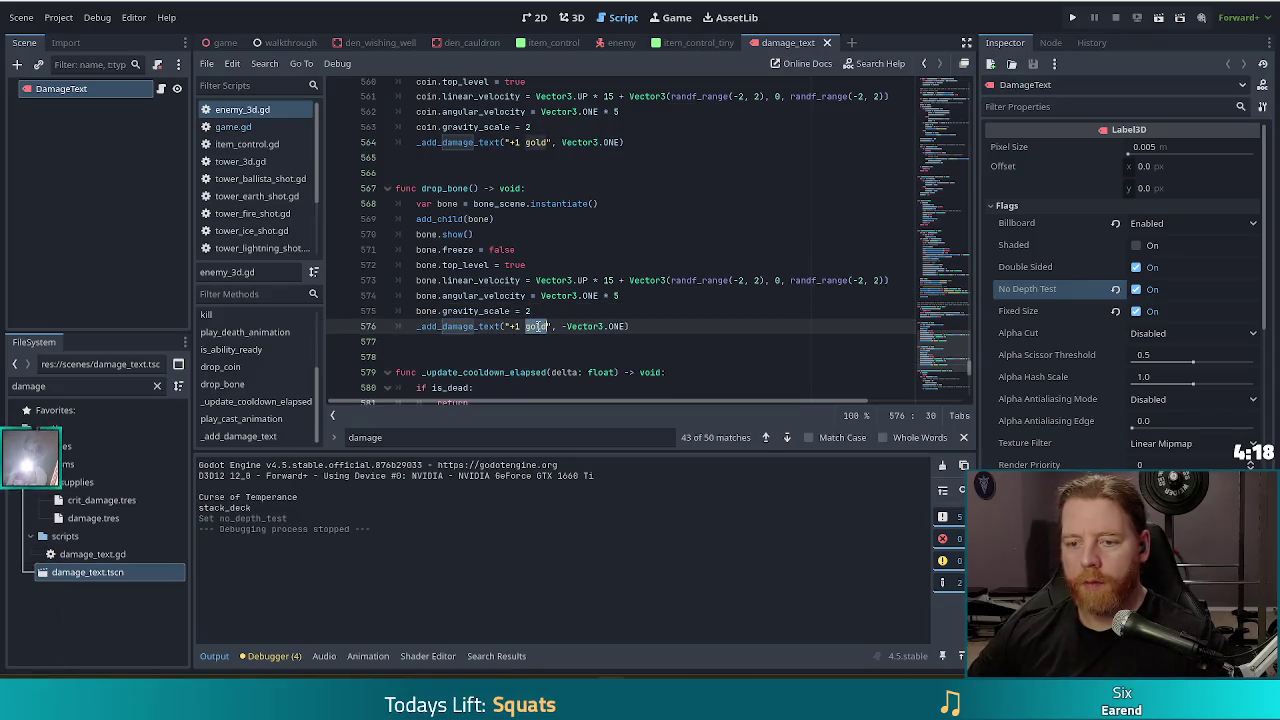
type("bone")
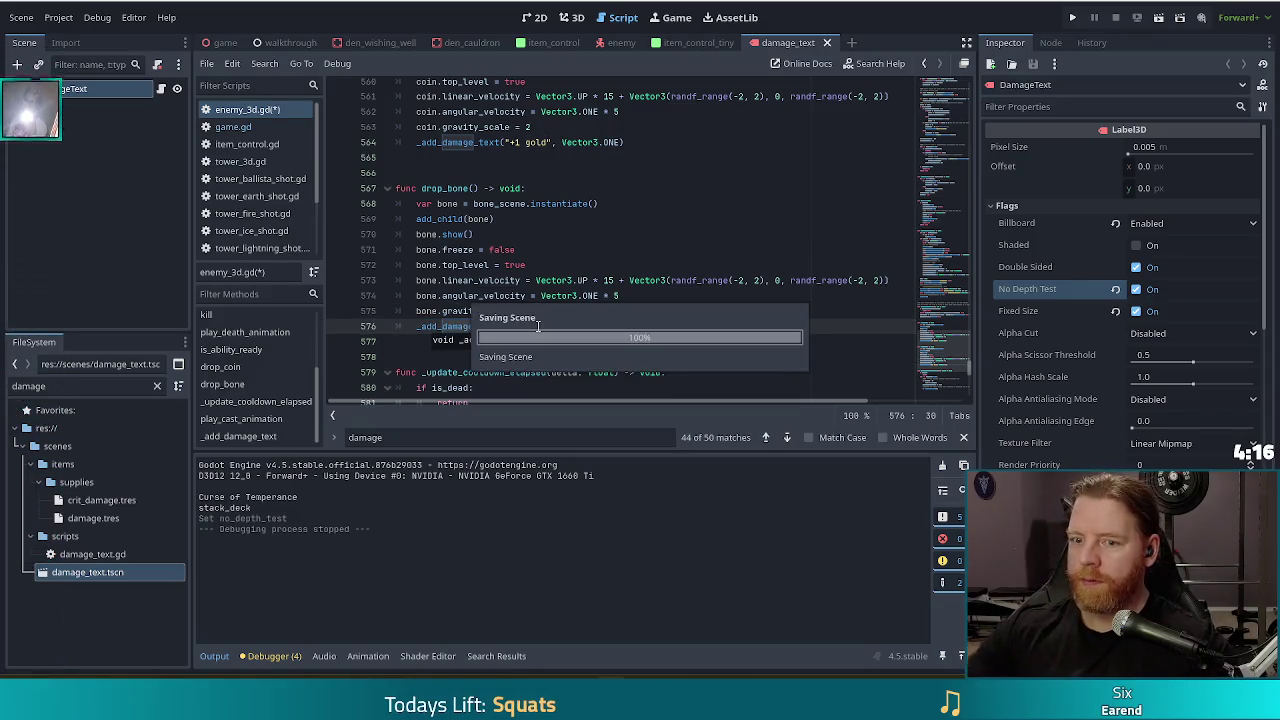
left_click(462, 265)
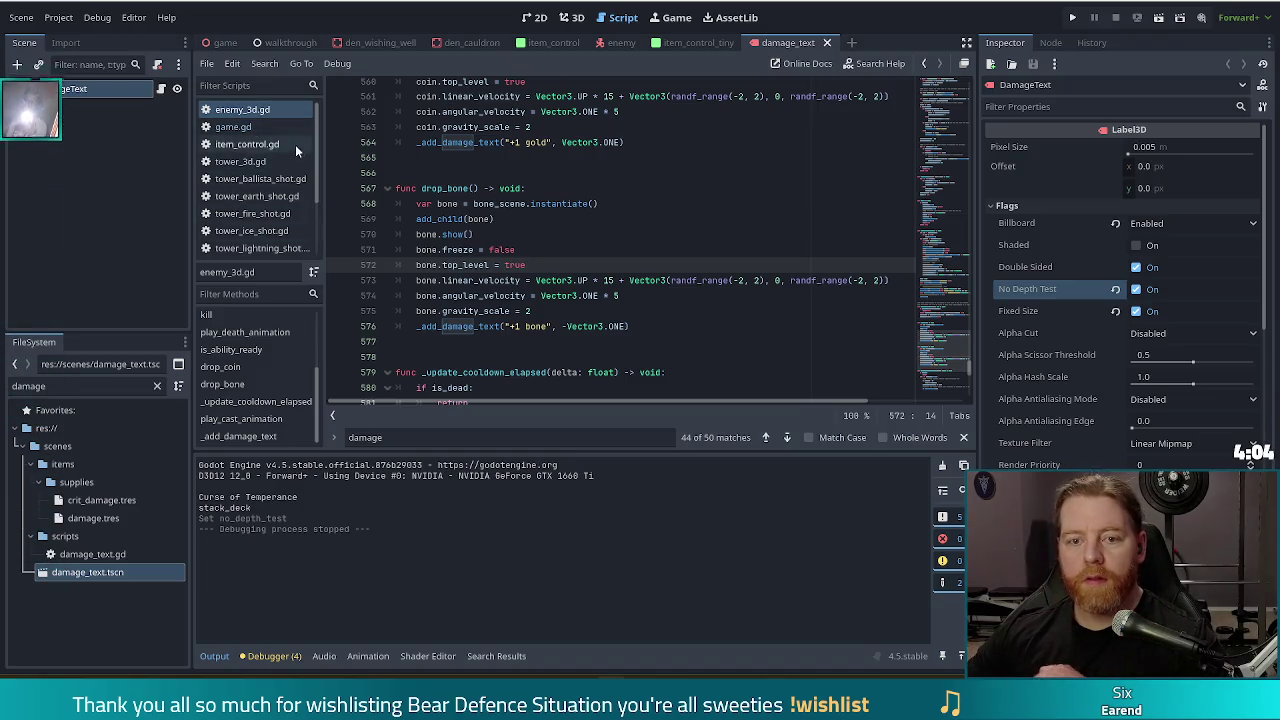
left_click(608, 358)
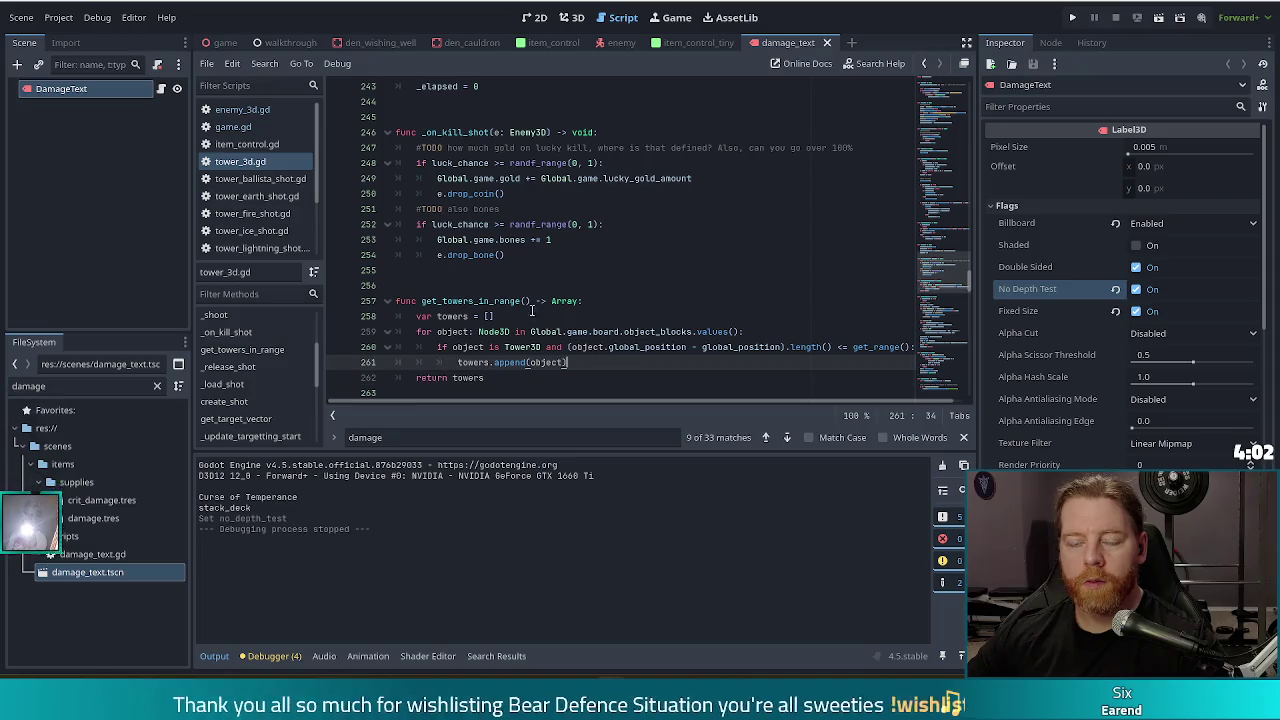
left_click(526, 196)
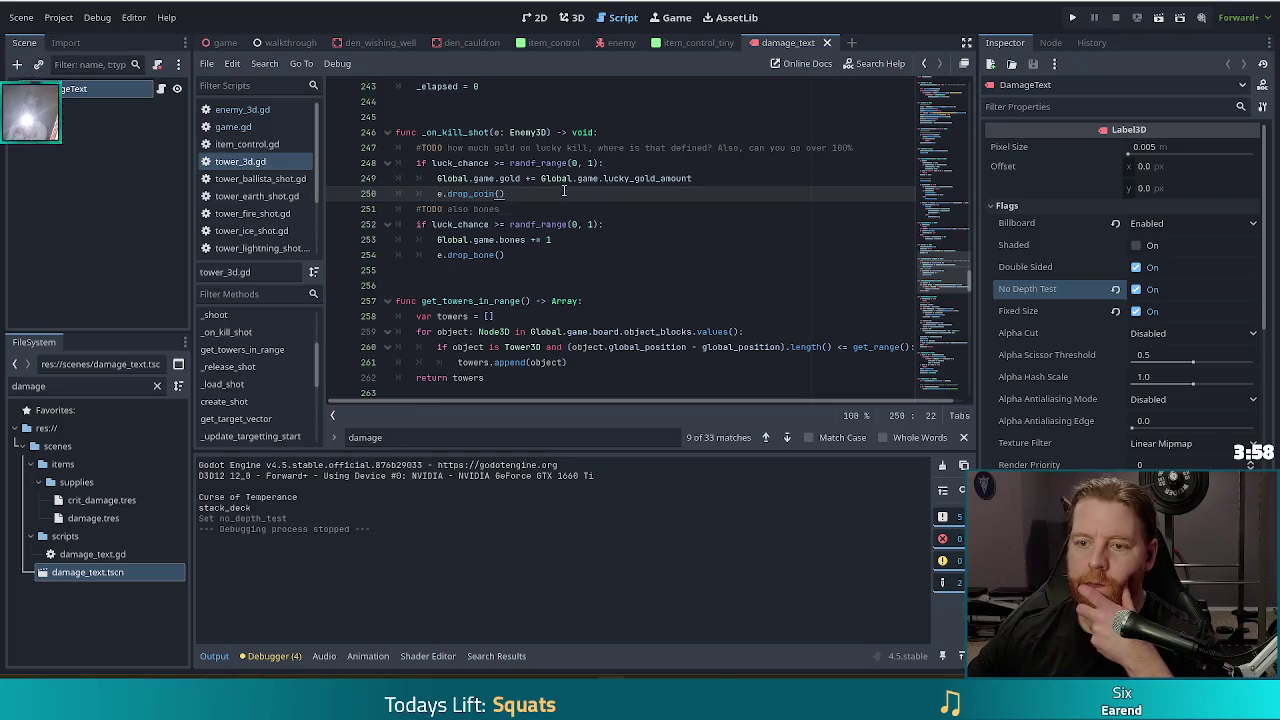
left_click(718, 178)
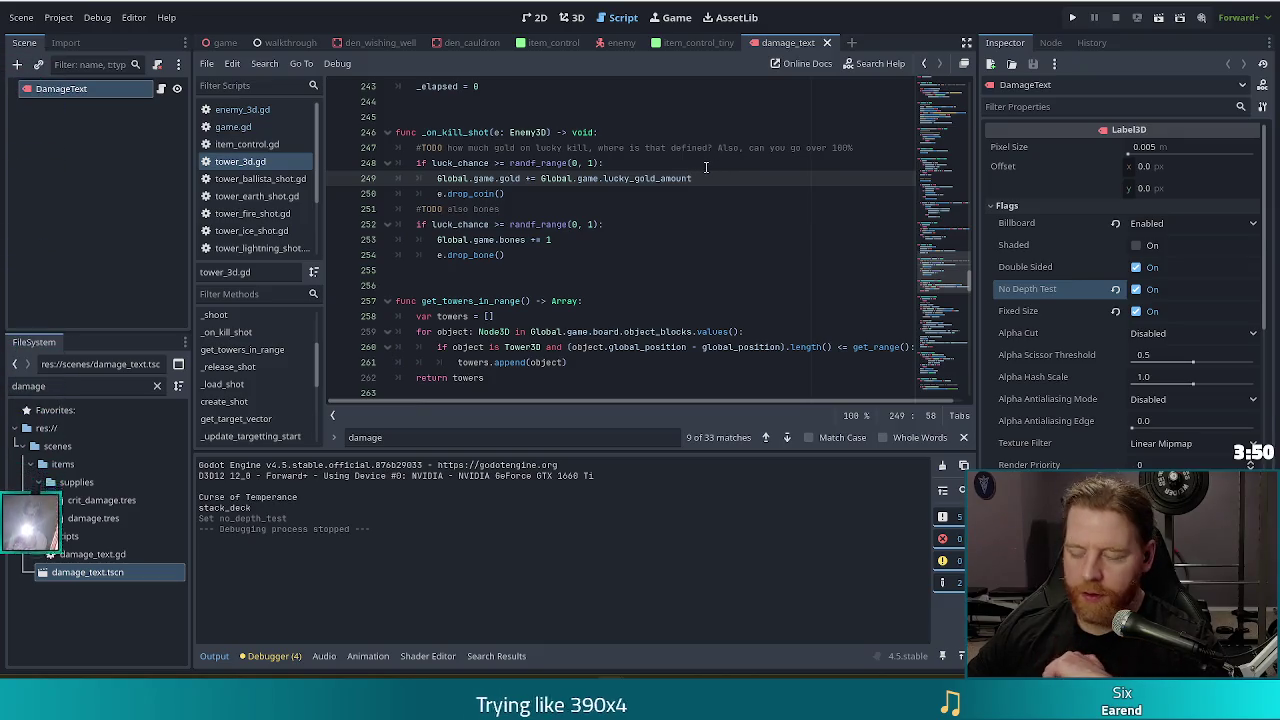
mouse_move(693, 178)
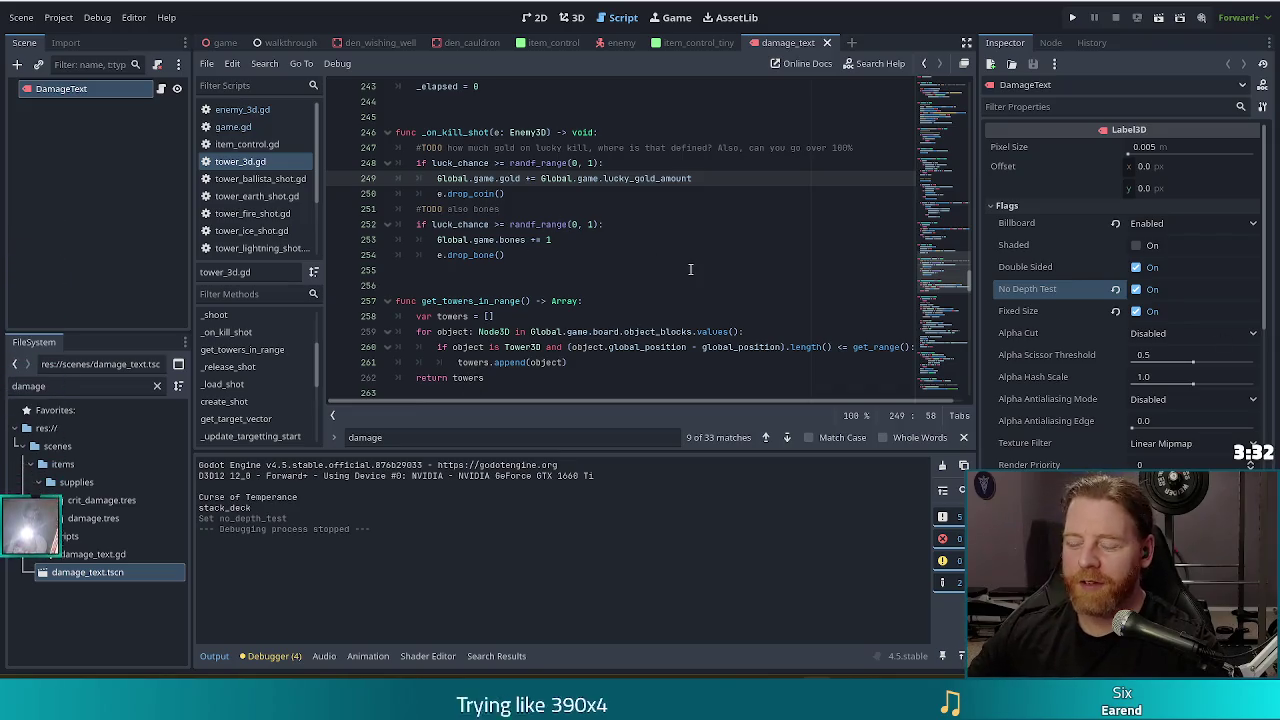
left_click(620, 224)
left_click(508, 194)
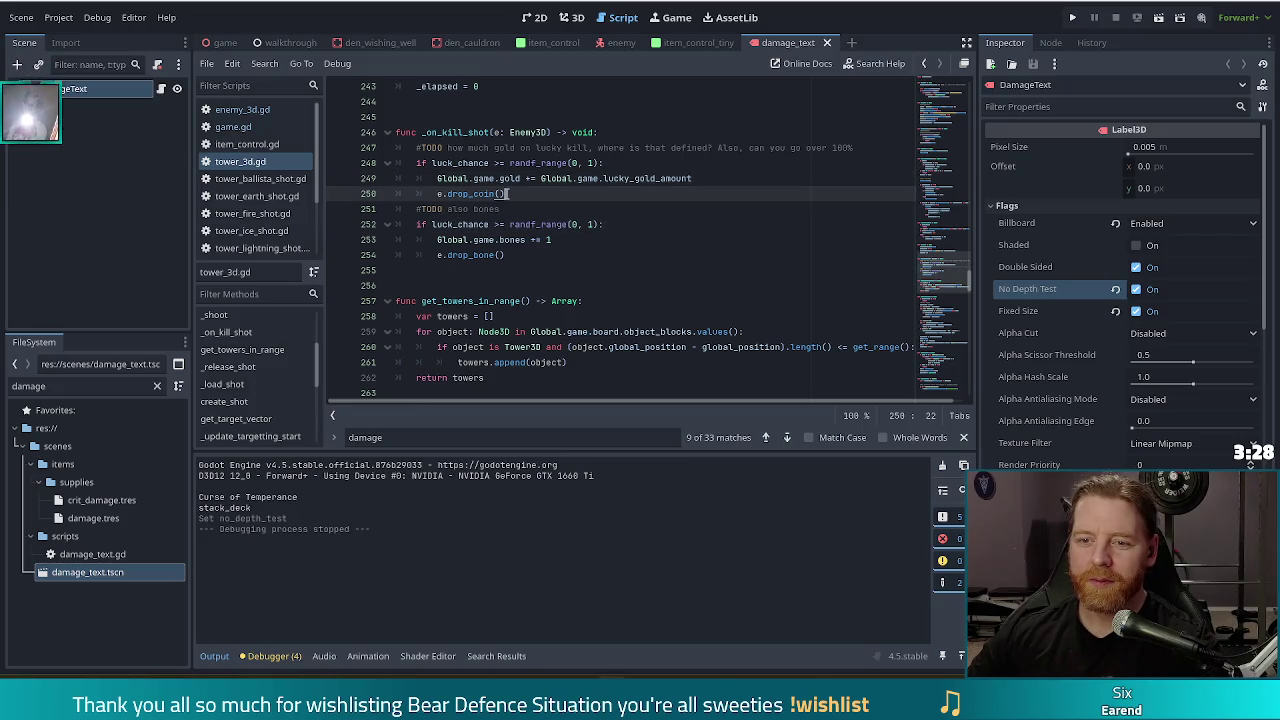
left_click(707, 180)
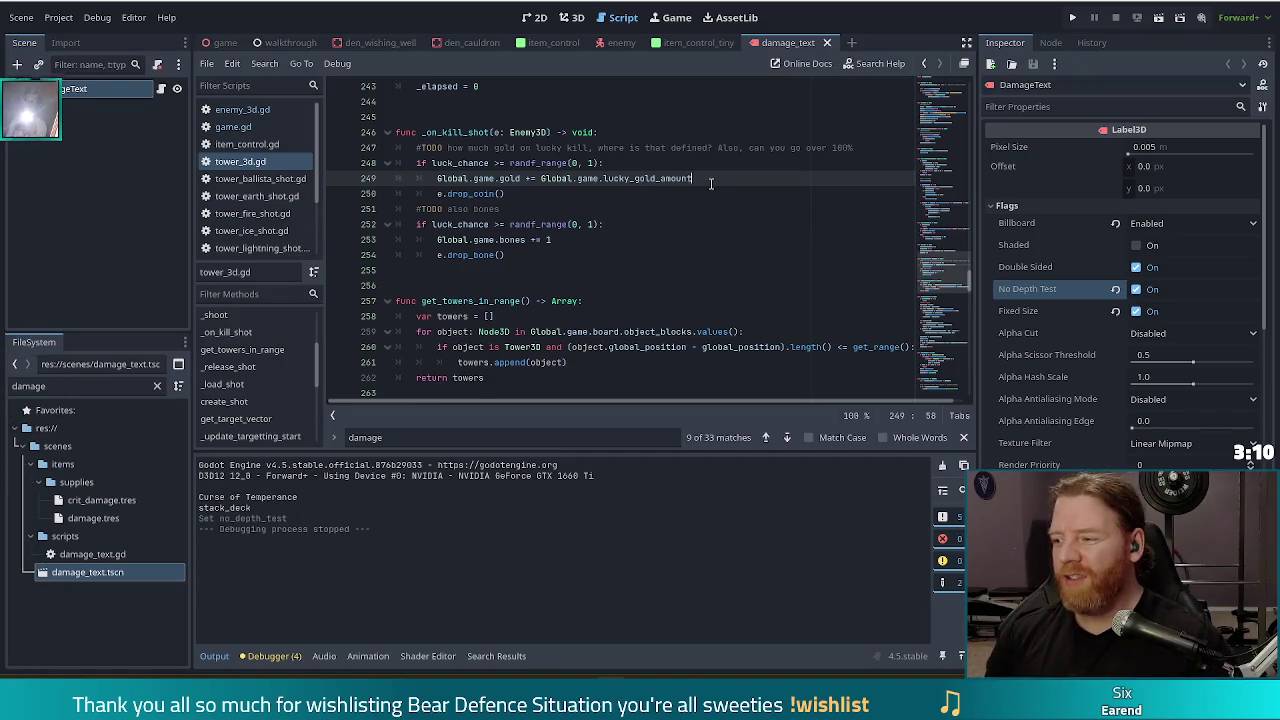
Insert 'await get_tree().create_timer(0.15).timeout' before e.drop_coin() in _on_kill_shot.
key("Return")
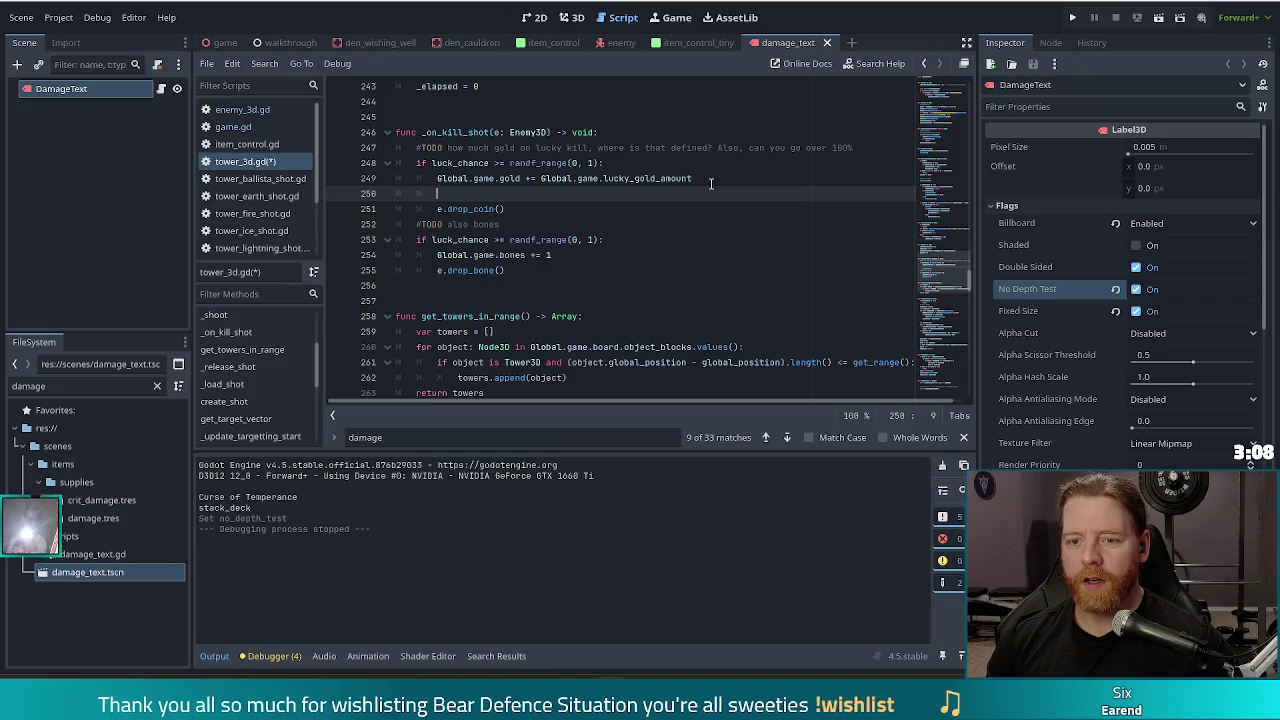
type("ea")
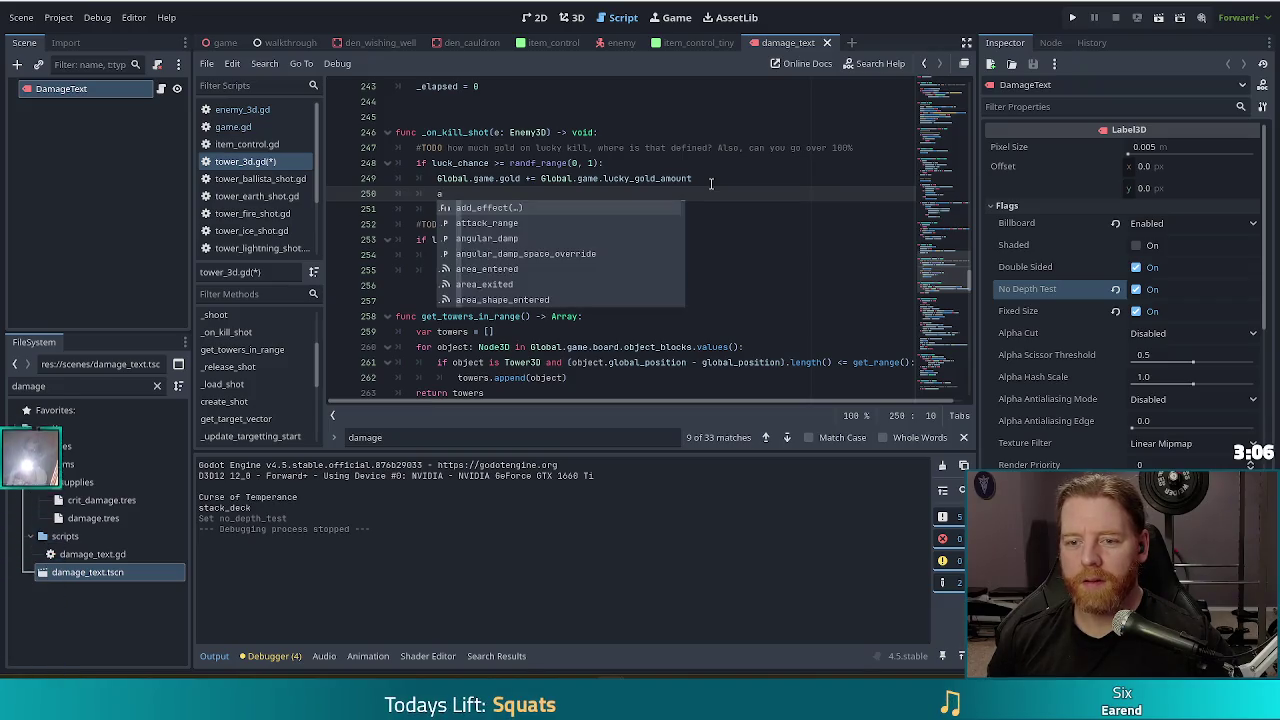
type("wait")
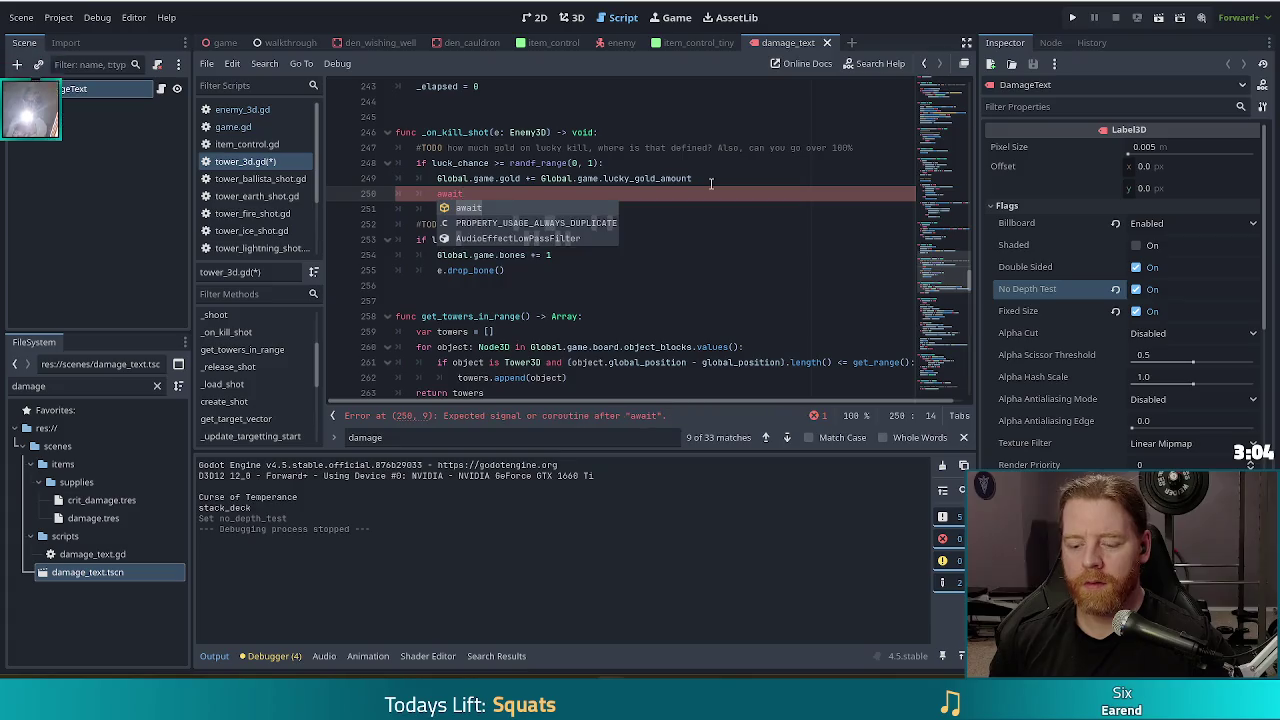
type(" c")
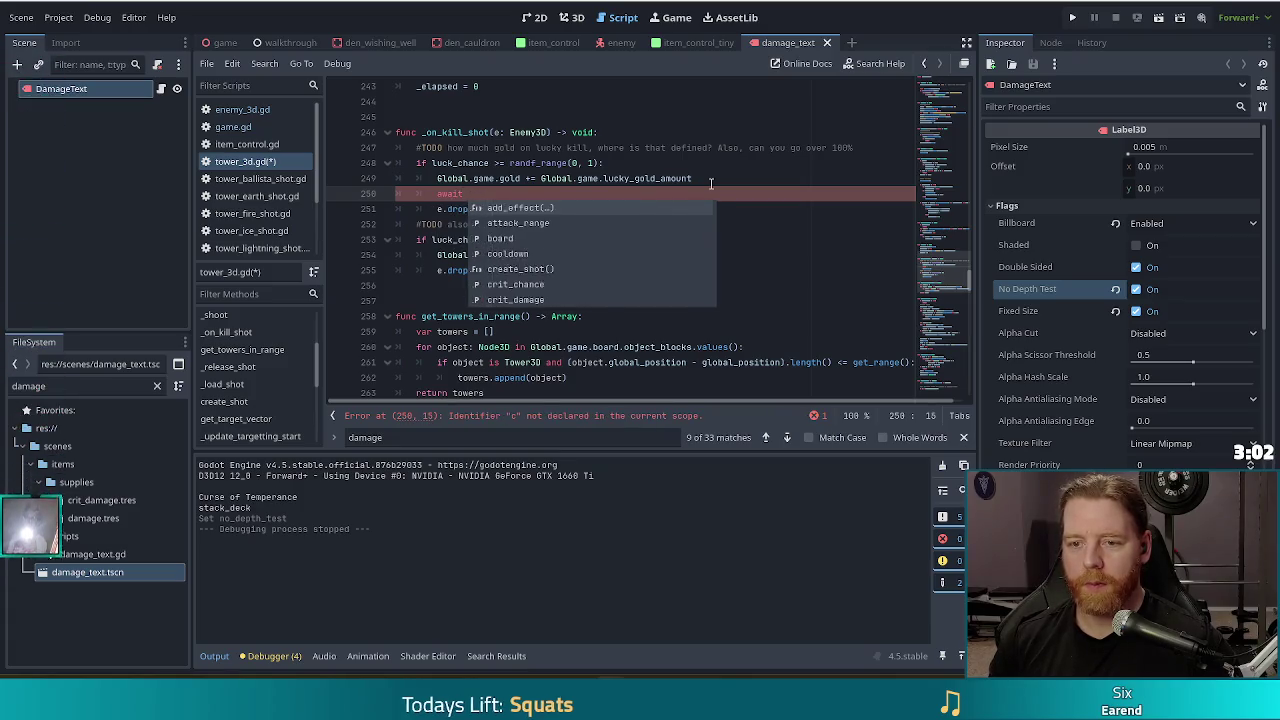
key("BackSpace")
type("get_tr")
key("Return")
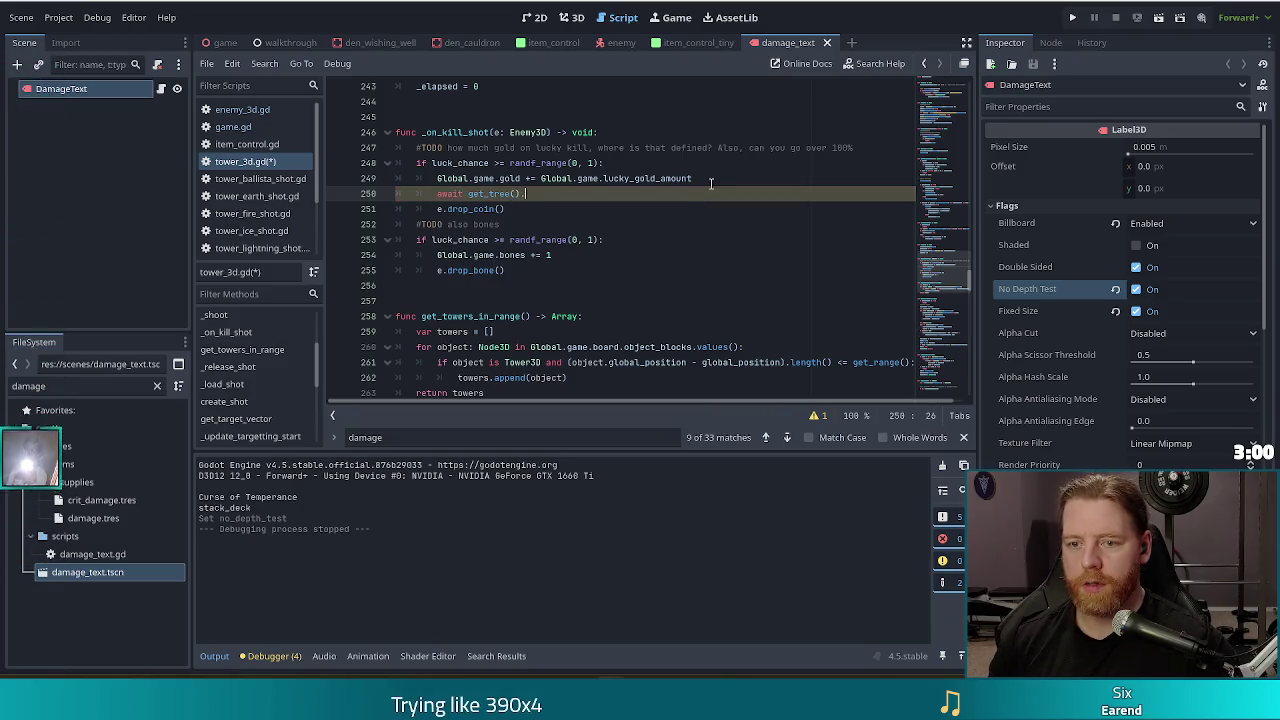
type("create_t")
key("Return")
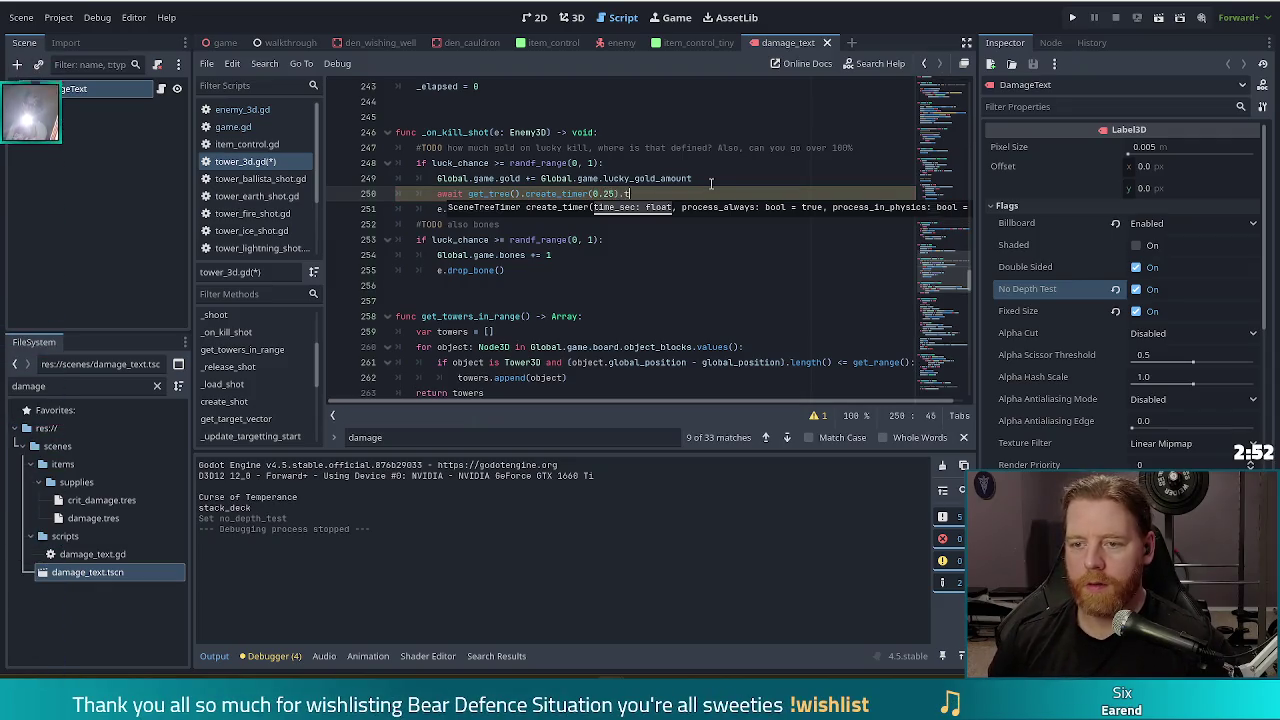
type("ime")
key("Return")
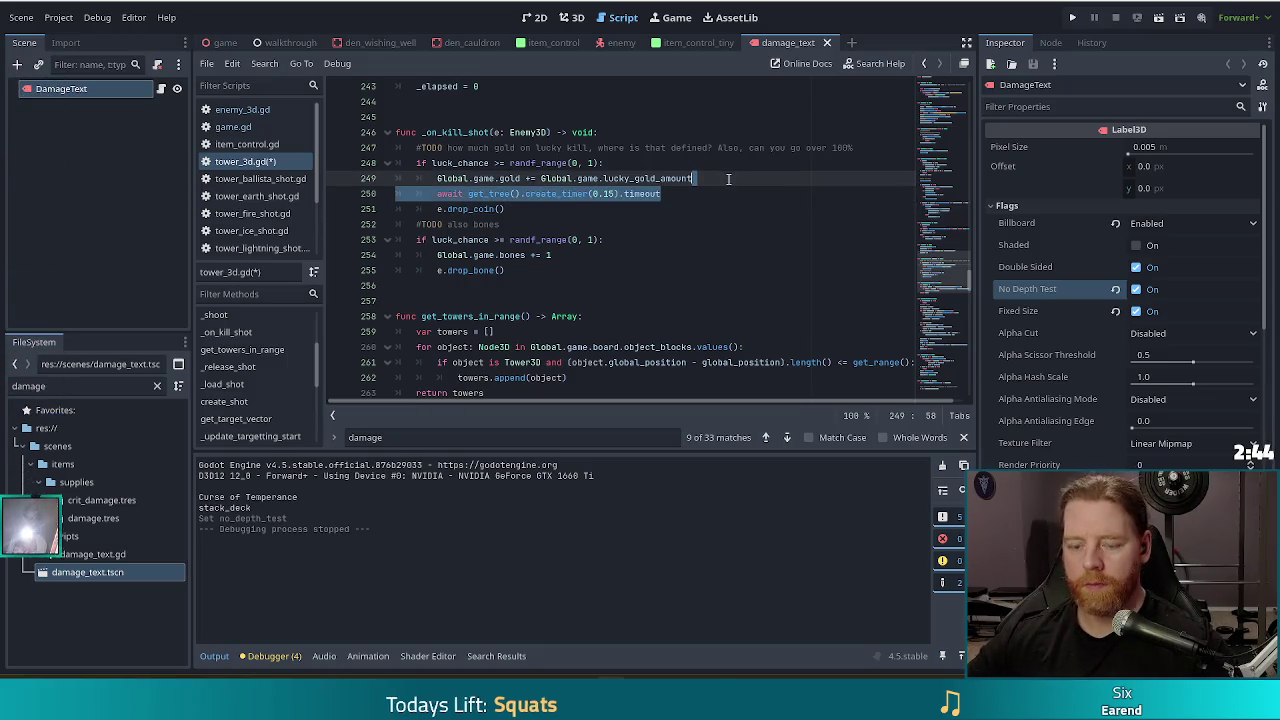
Paste the same 0.15-second wait before e.drop_bone() and save tower_3d.gd.
left_click(580, 253)
key("Return")
type("await get_tree().create_timer(0.15).timeout")
key("ctrl+s")
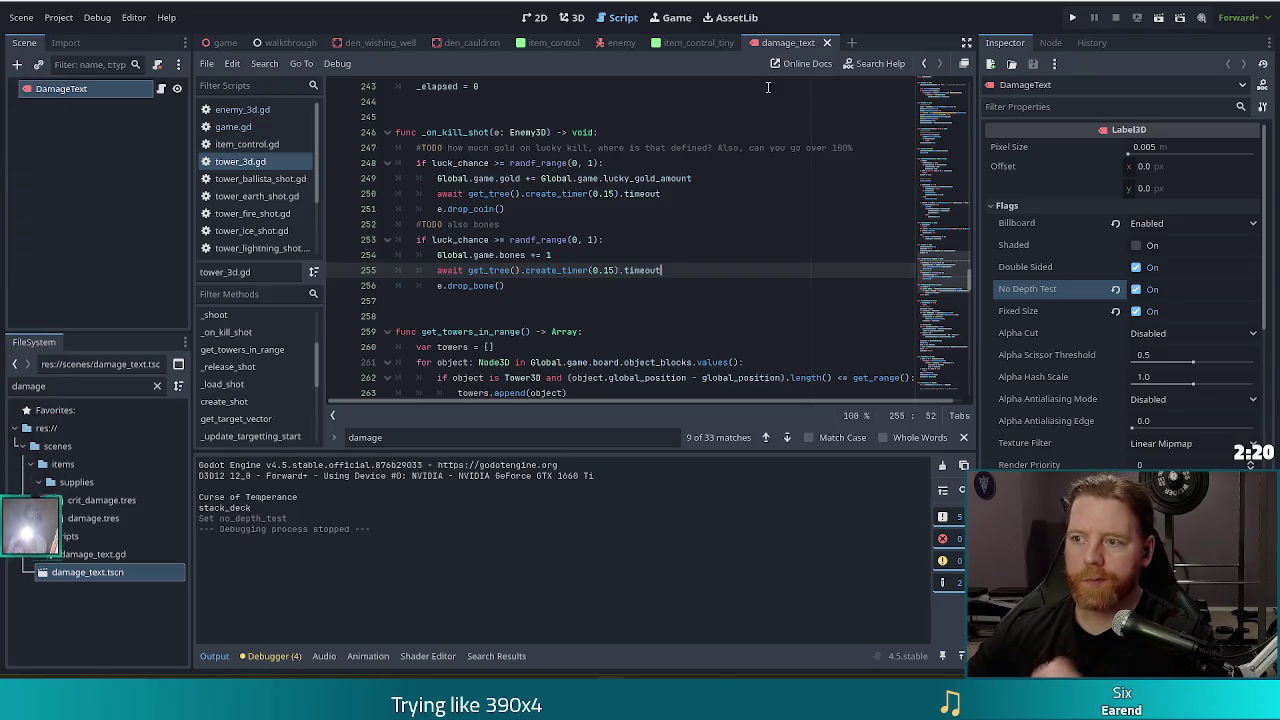
Review the delay lines and run the project with F5 to test bone drops.
left_click(697, 178)
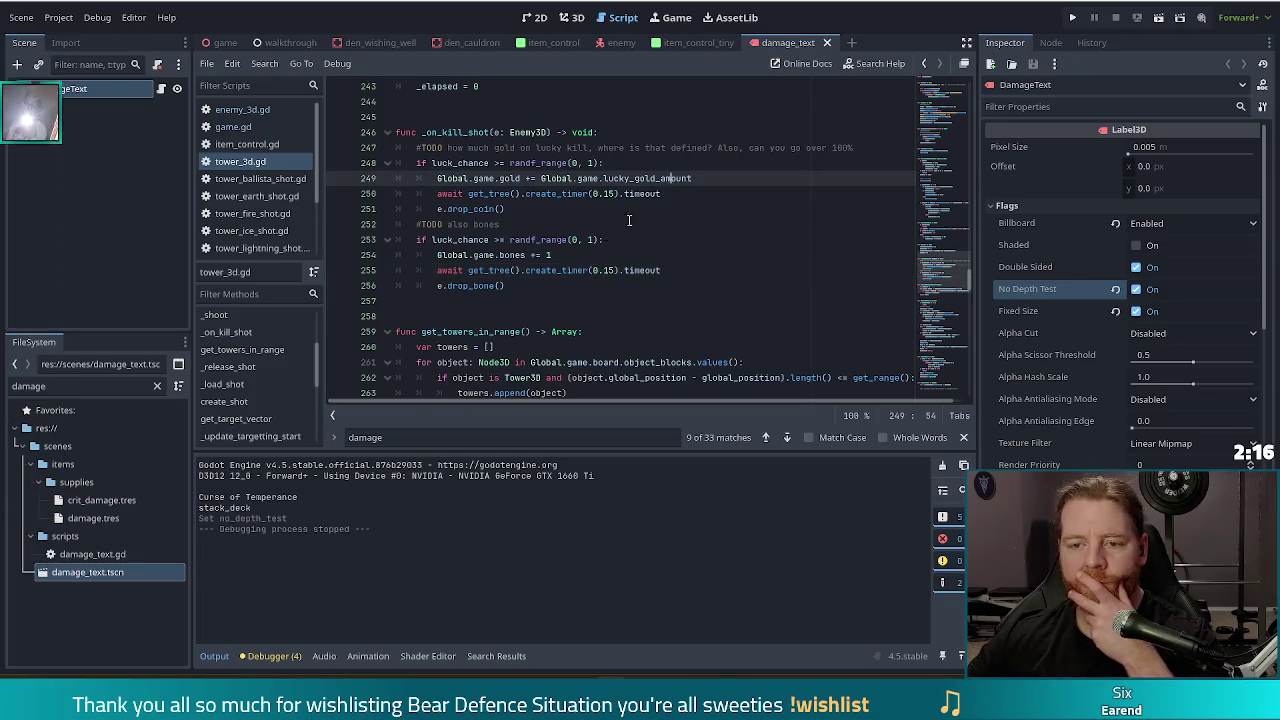
left_click(564, 270)
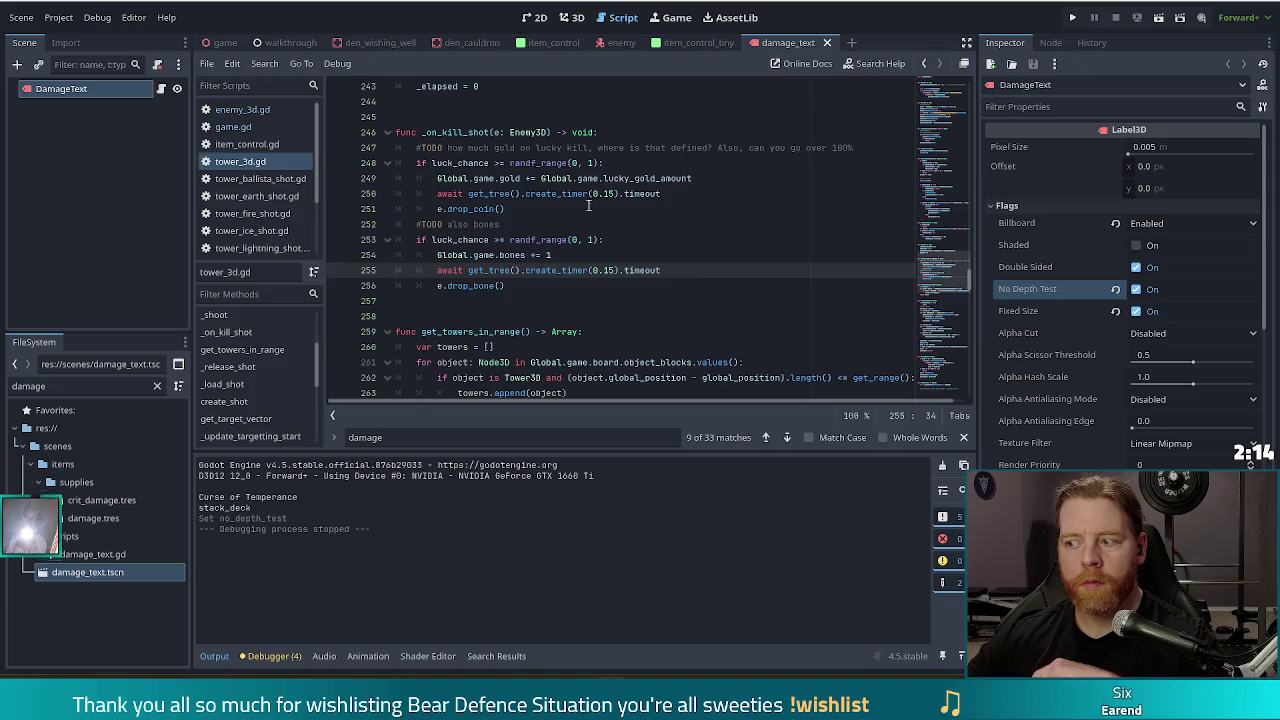
key("Left")
key("Left")
key("Left")
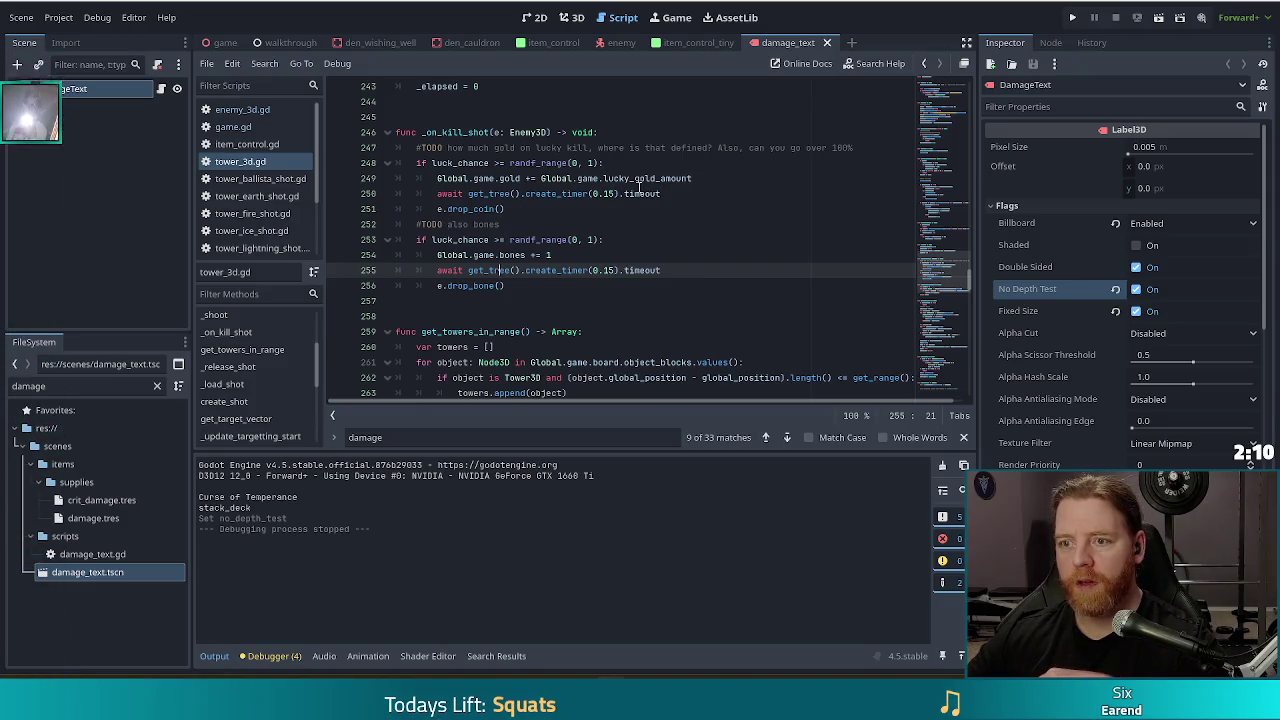
key("F5")
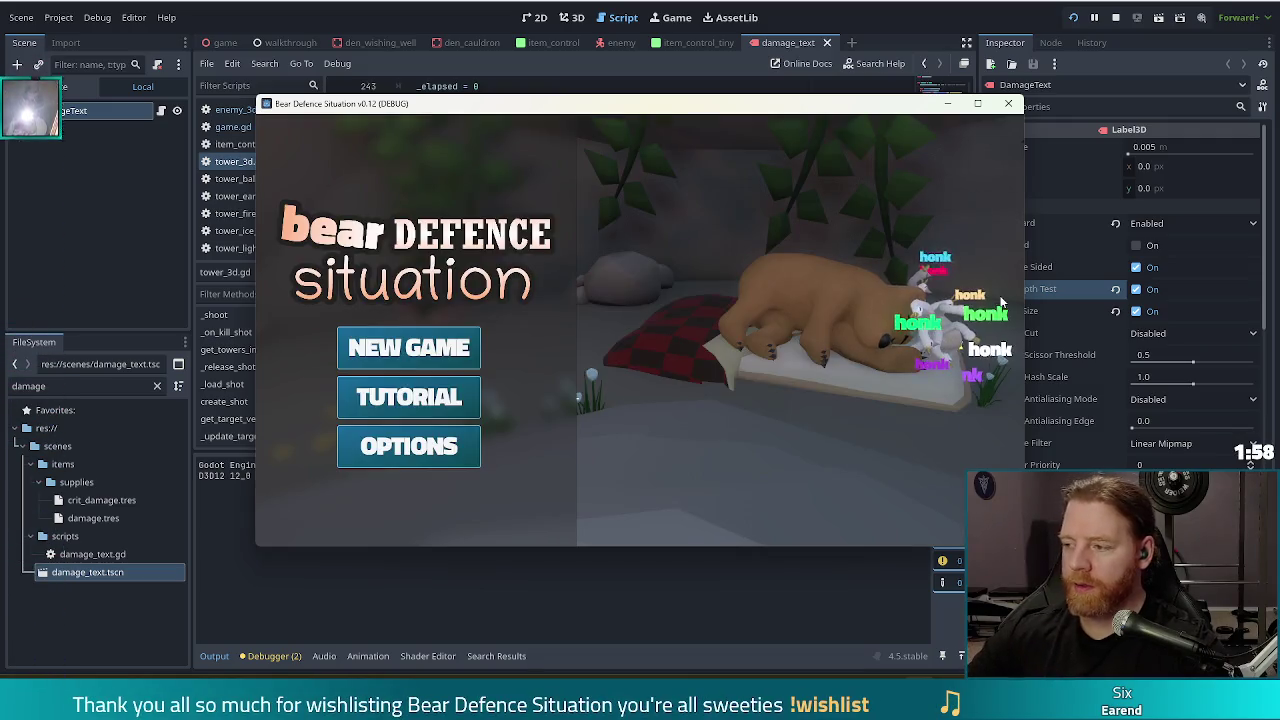
Start a new game and take the Training Wheels wish from the wishing well.
left_click(408, 358)
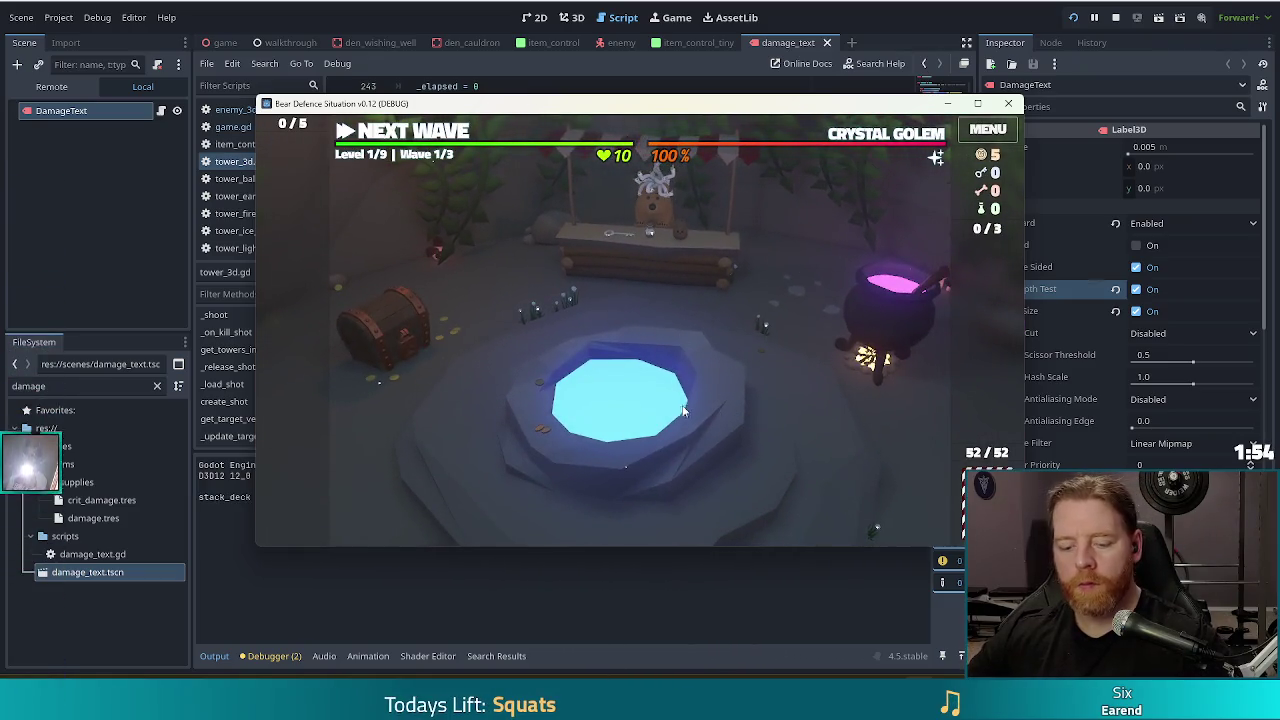
left_click(742, 405)
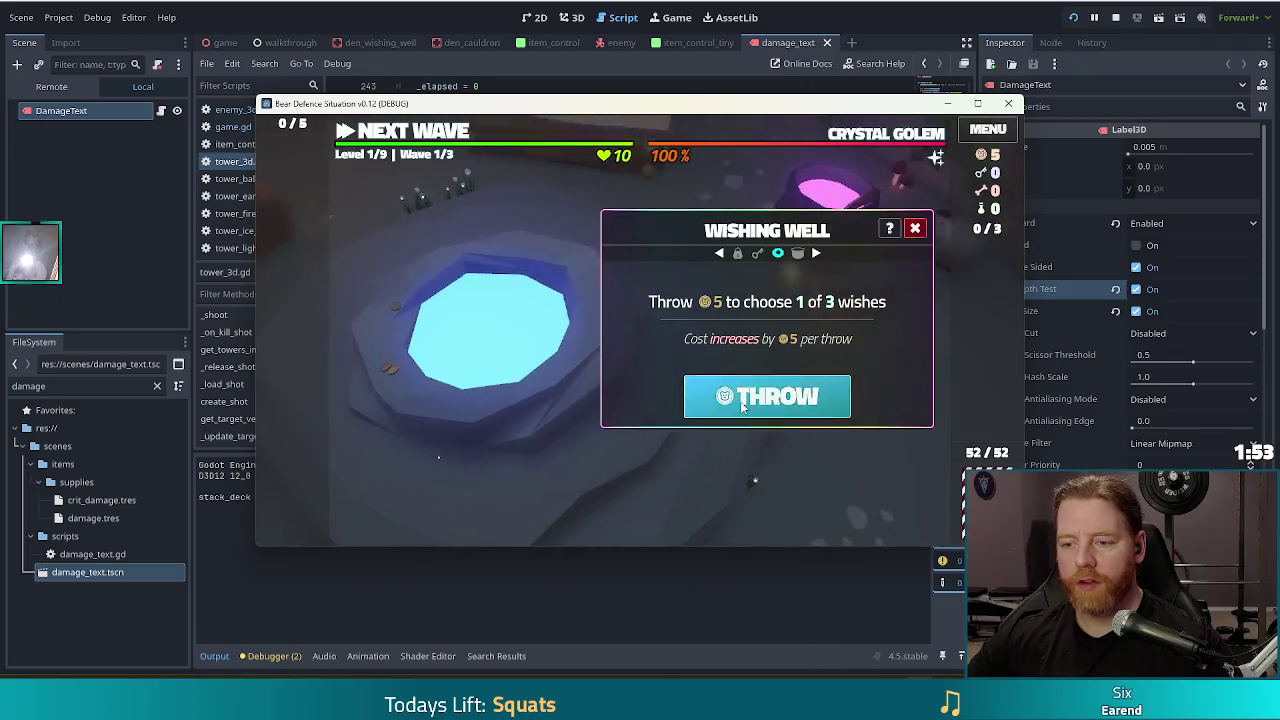
left_click(742, 405)
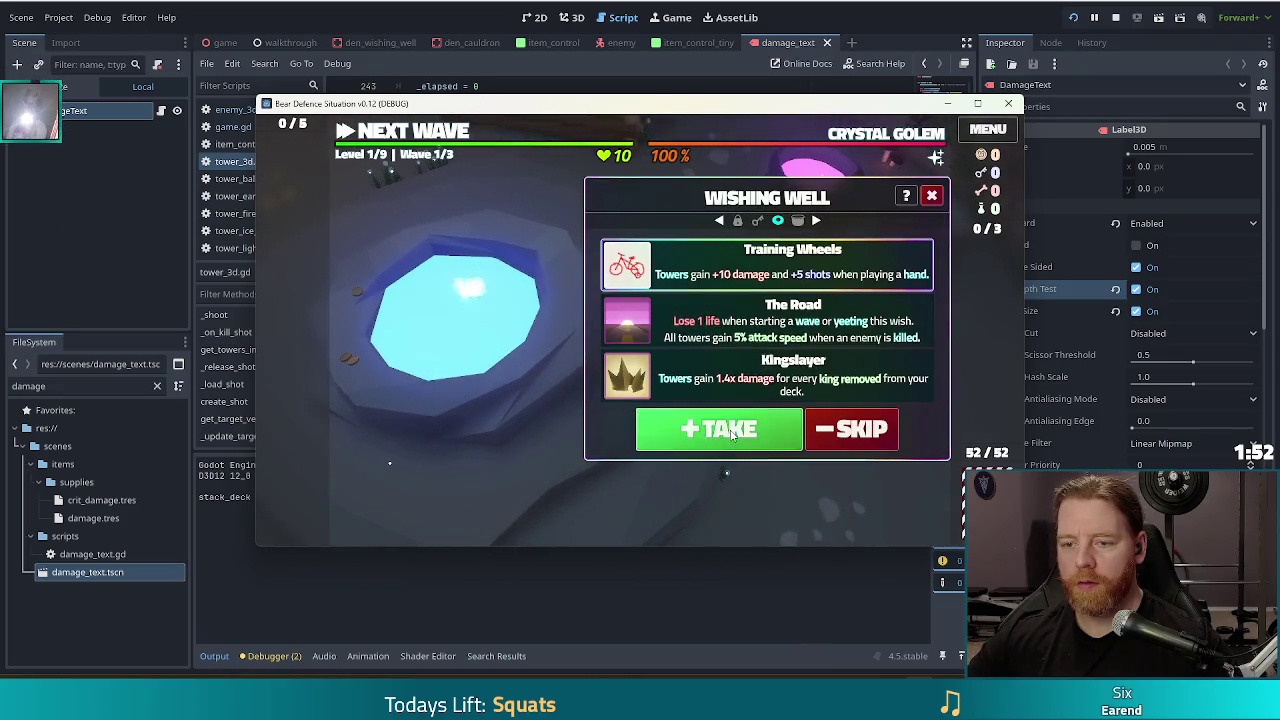
left_click(720, 428)
left_click(915, 229)
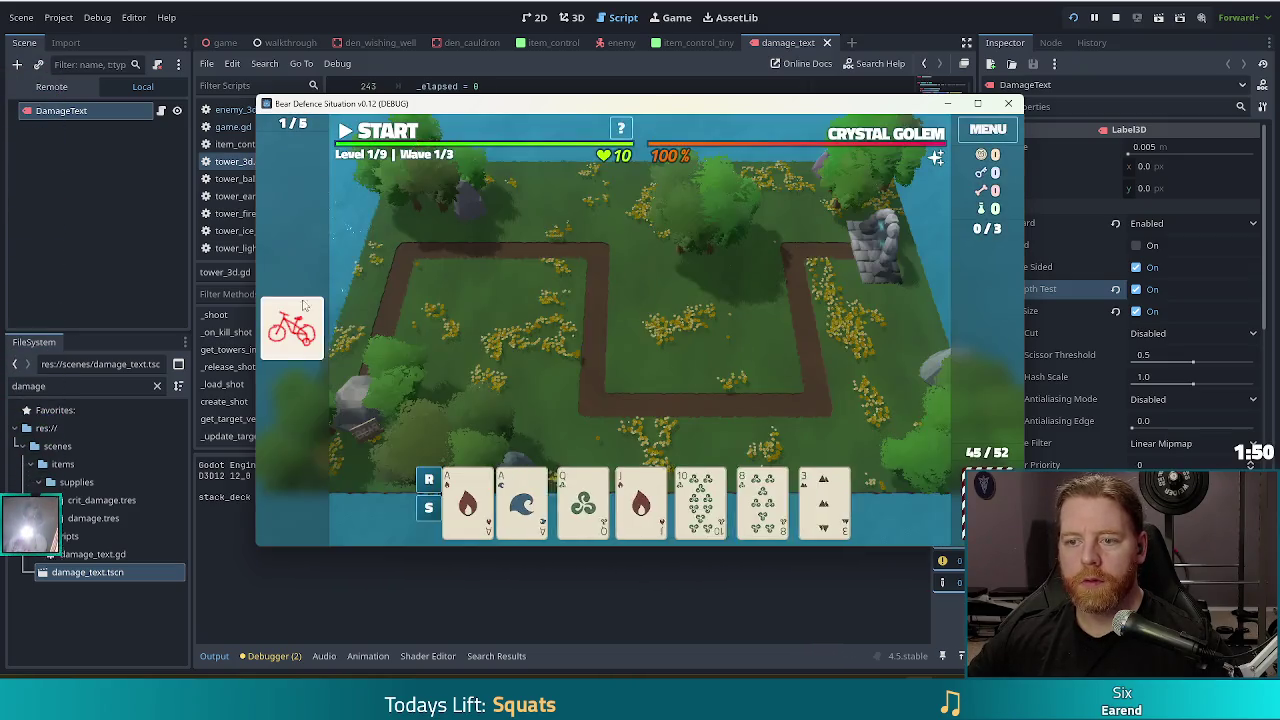
Add lucky_shot clover wishes twice via the add_wish console command.
key("grave")
type("add_wish lucky")
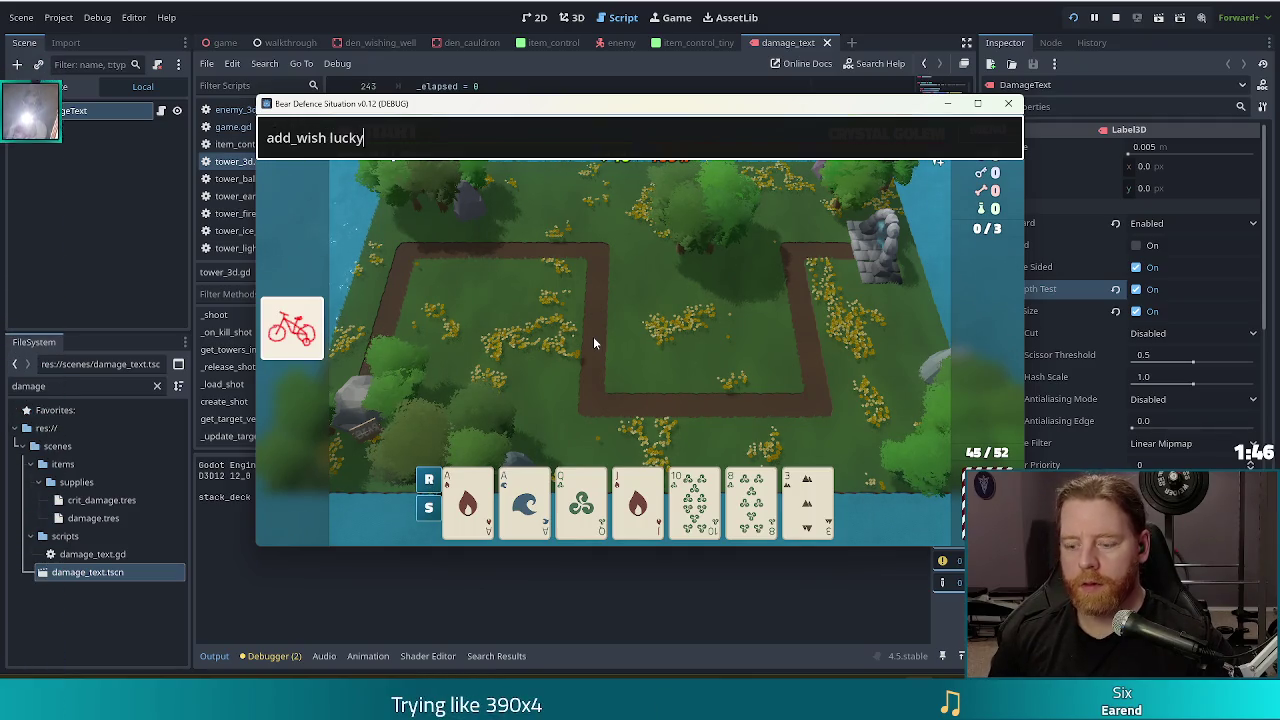
type("t")
key("Return")
key("Return")
key("grave")
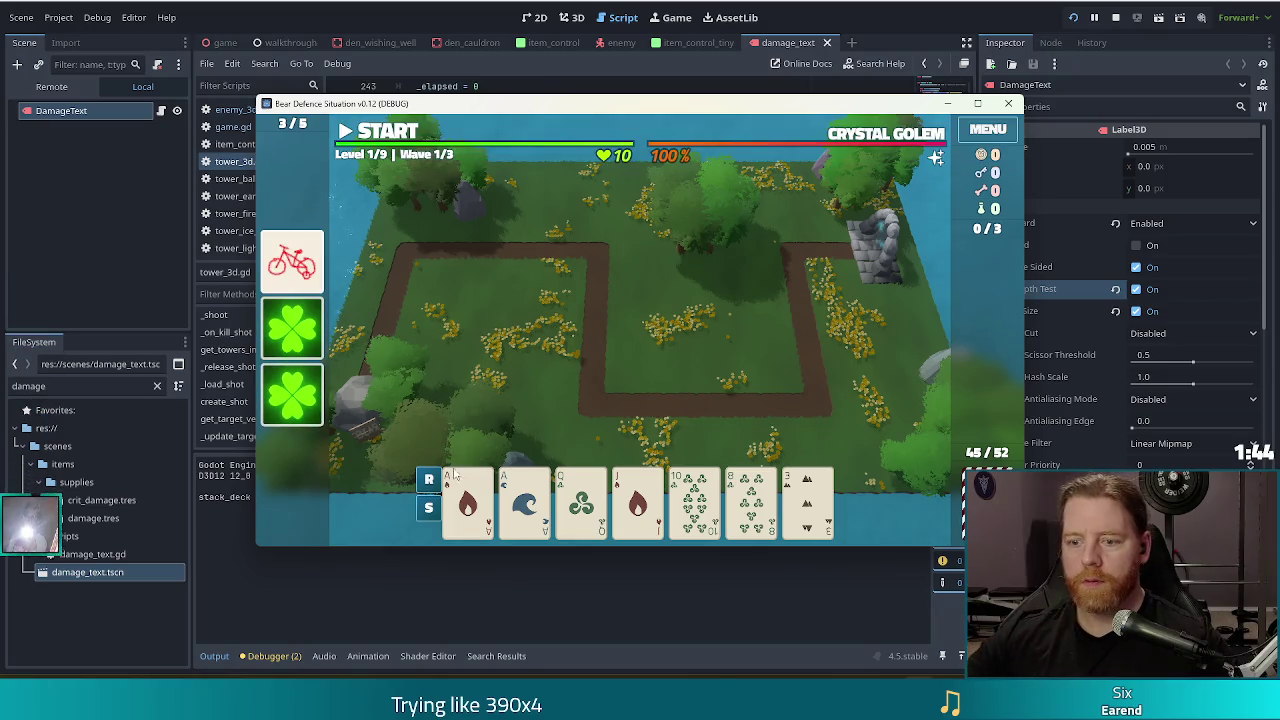
Build two ballista towers inside the path loop and start the first wave.
left_click(752, 500)
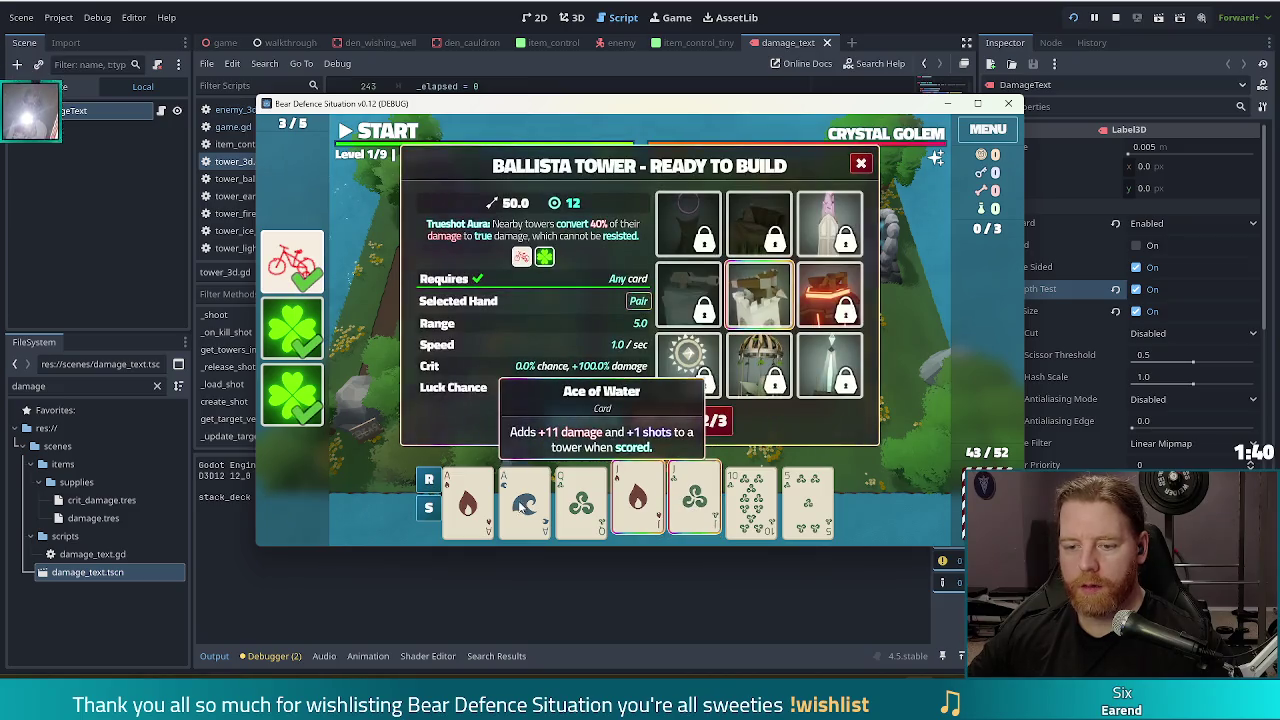
left_click(586, 421)
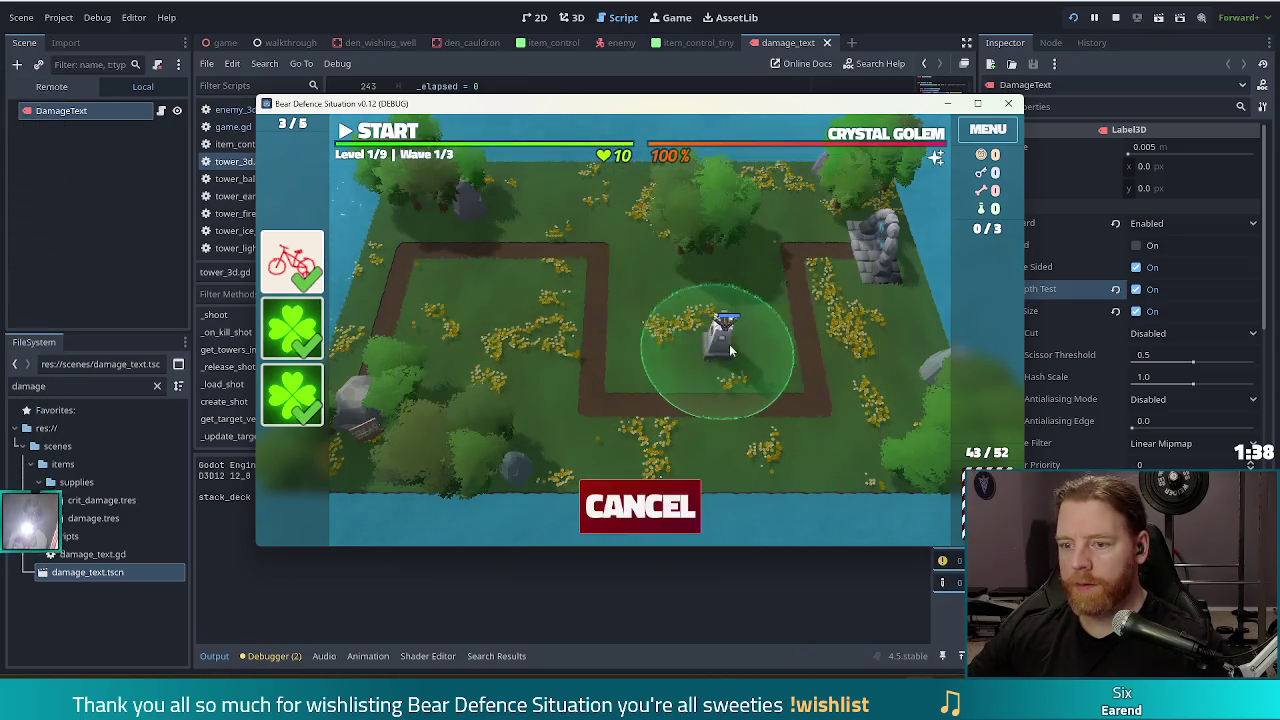
left_click(750, 357)
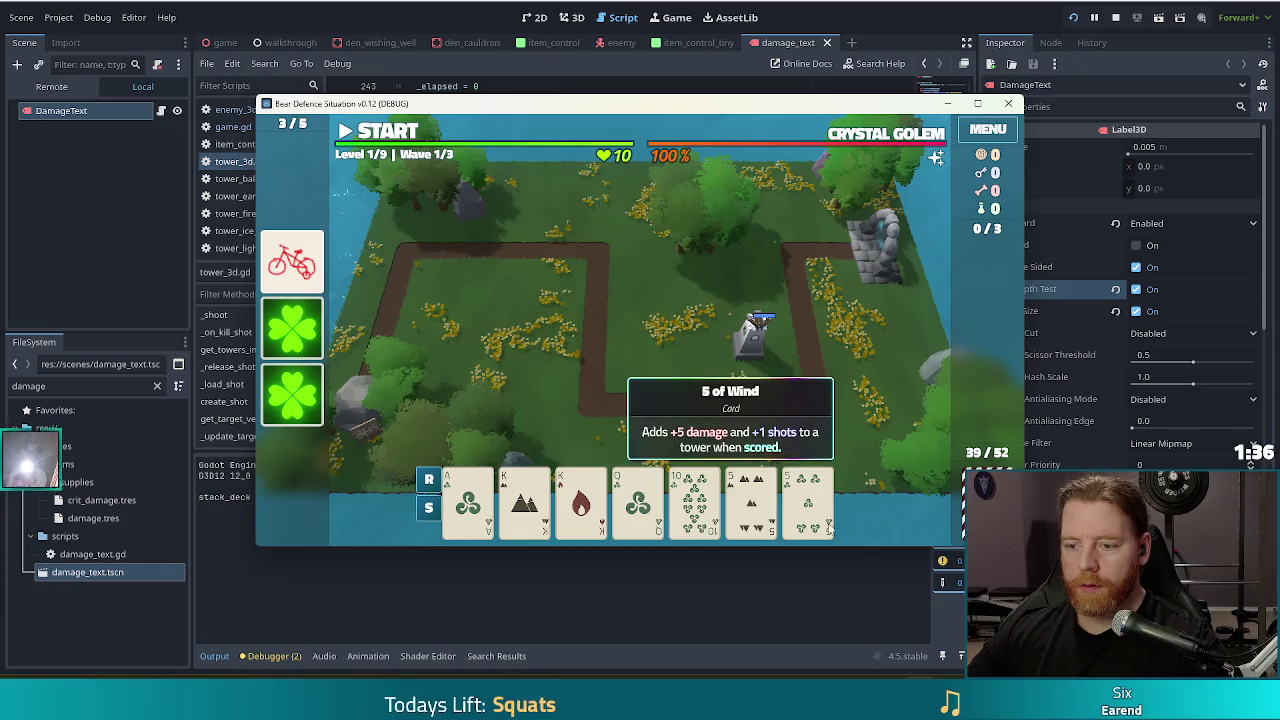
left_click(755, 510)
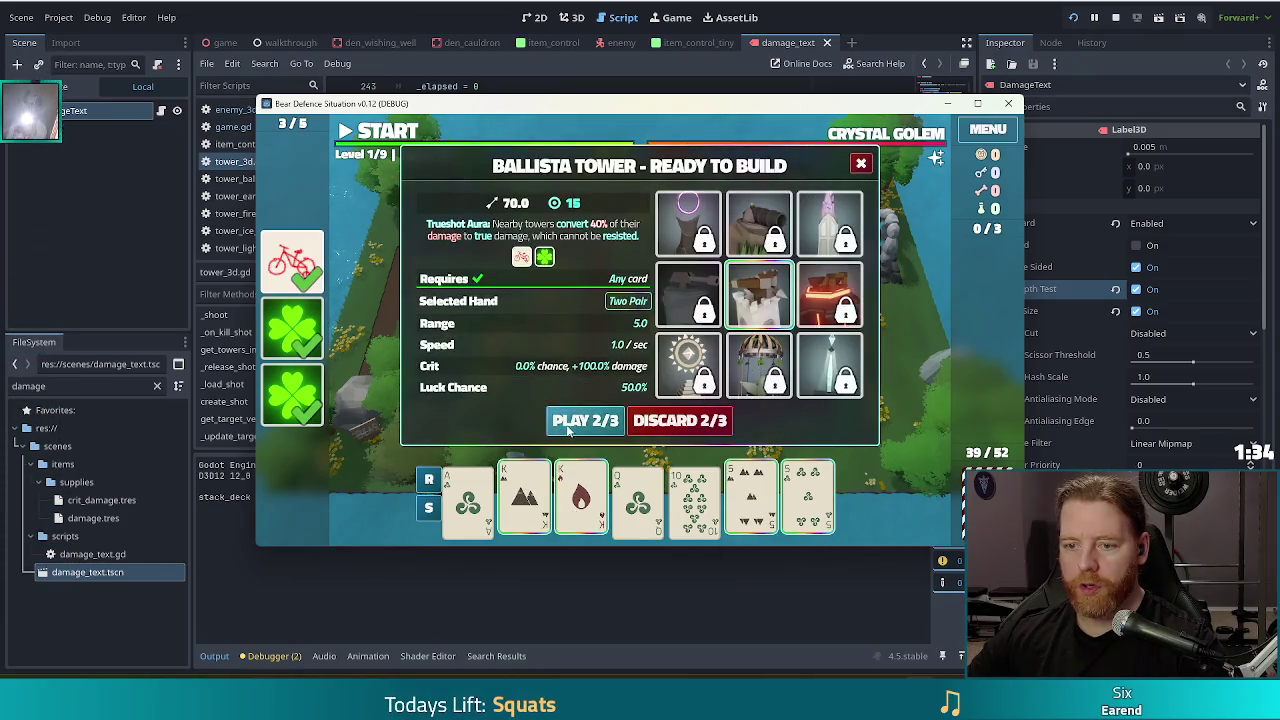
left_click(586, 421)
left_click(662, 345)
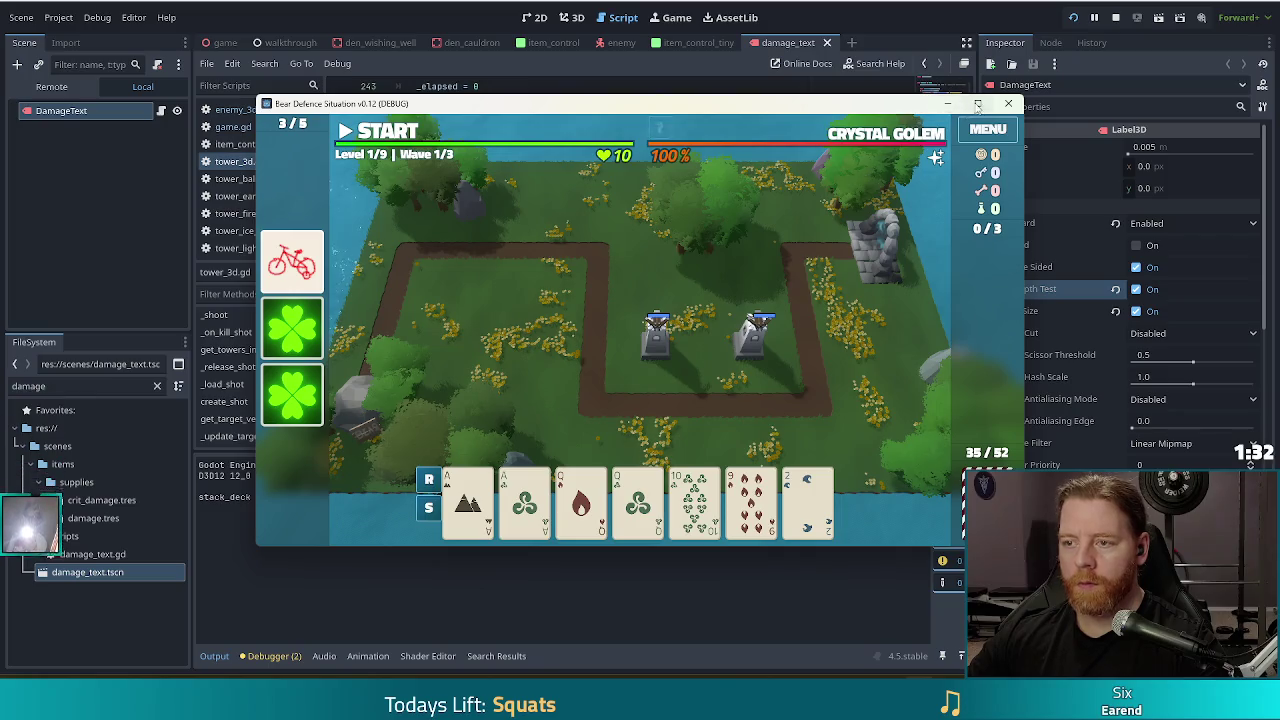
key("space")
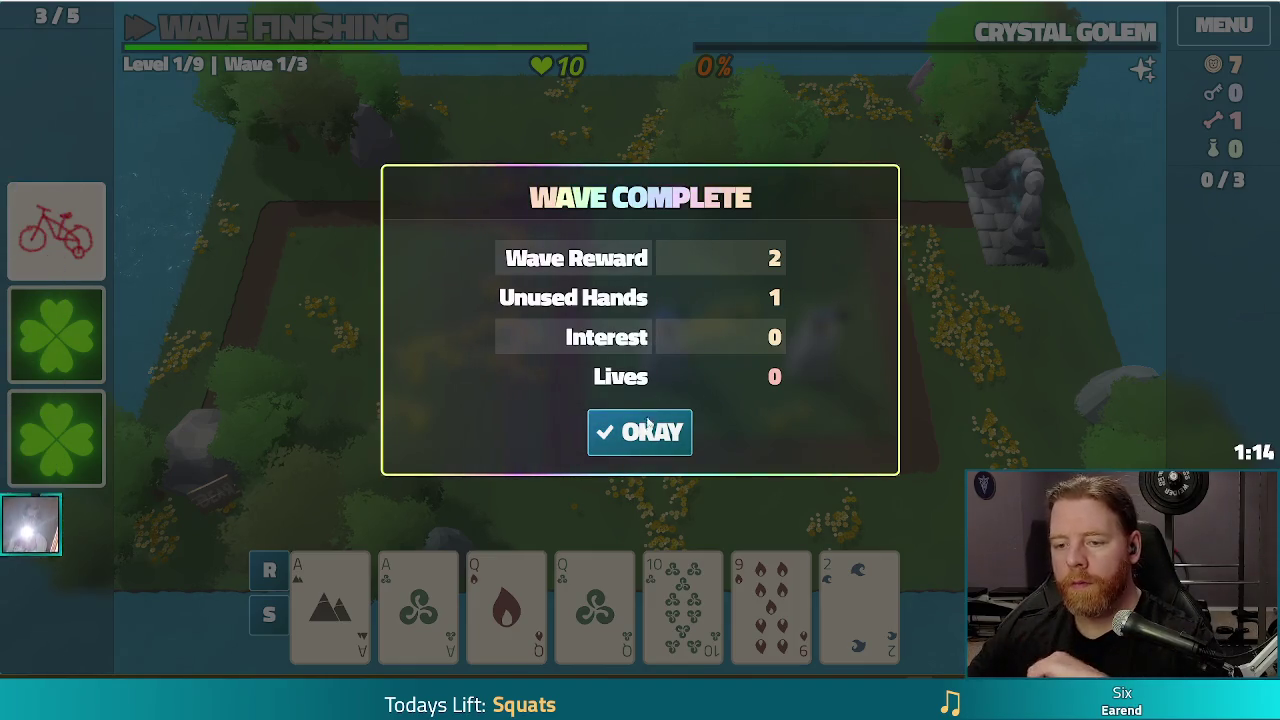
Build a third ballista from an aces-and-queens Two Pair at the top-left path corner.
left_click(632, 433)
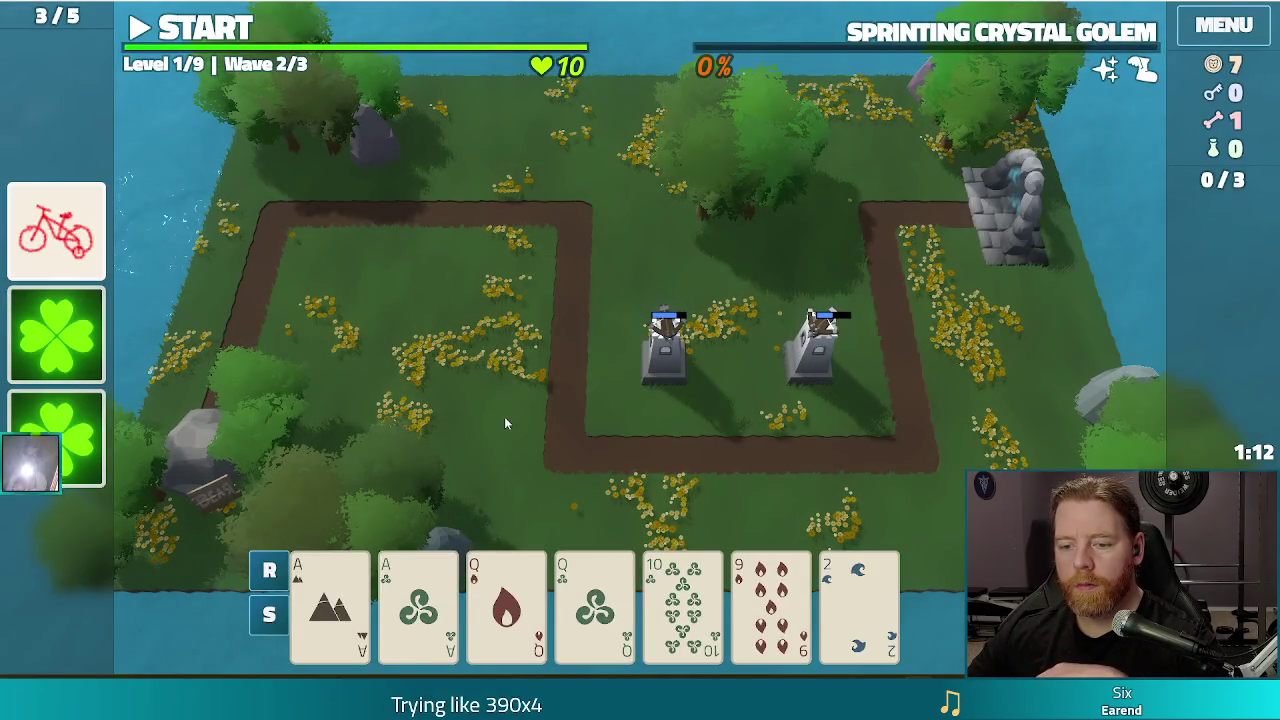
left_click(330, 605)
left_click(418, 605)
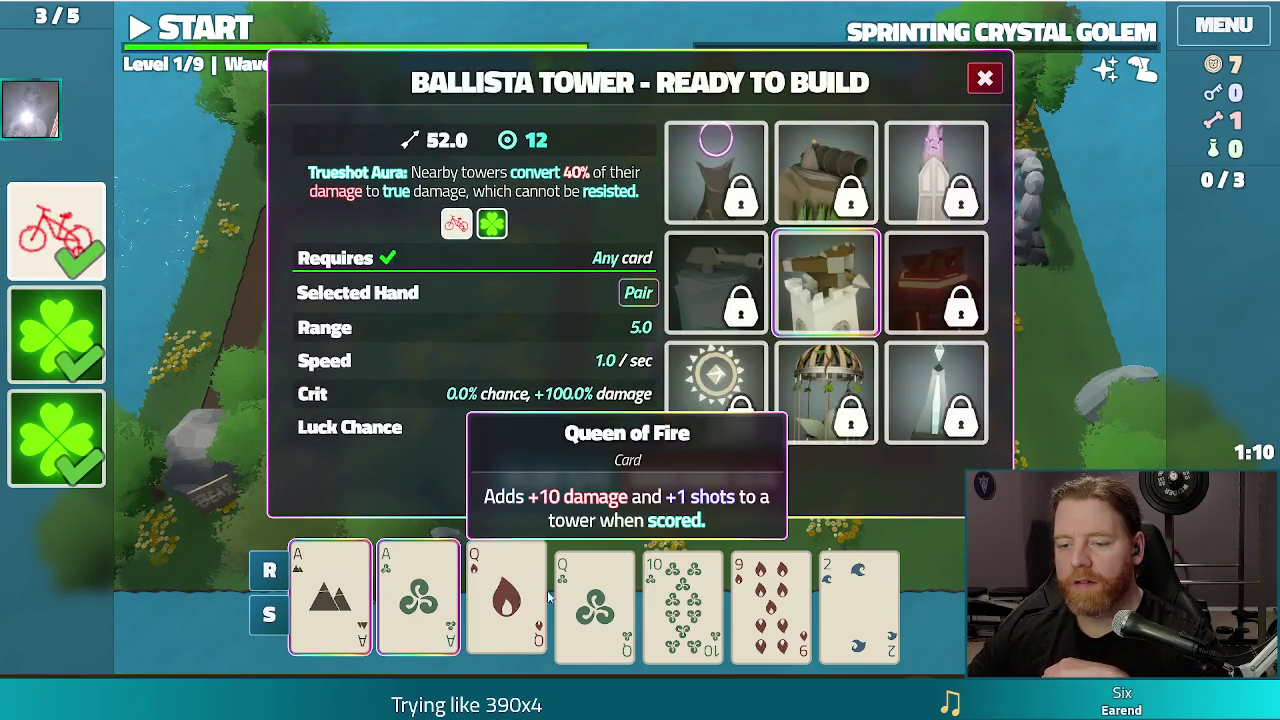
left_click(506, 605)
left_click(595, 605)
left_click(556, 479)
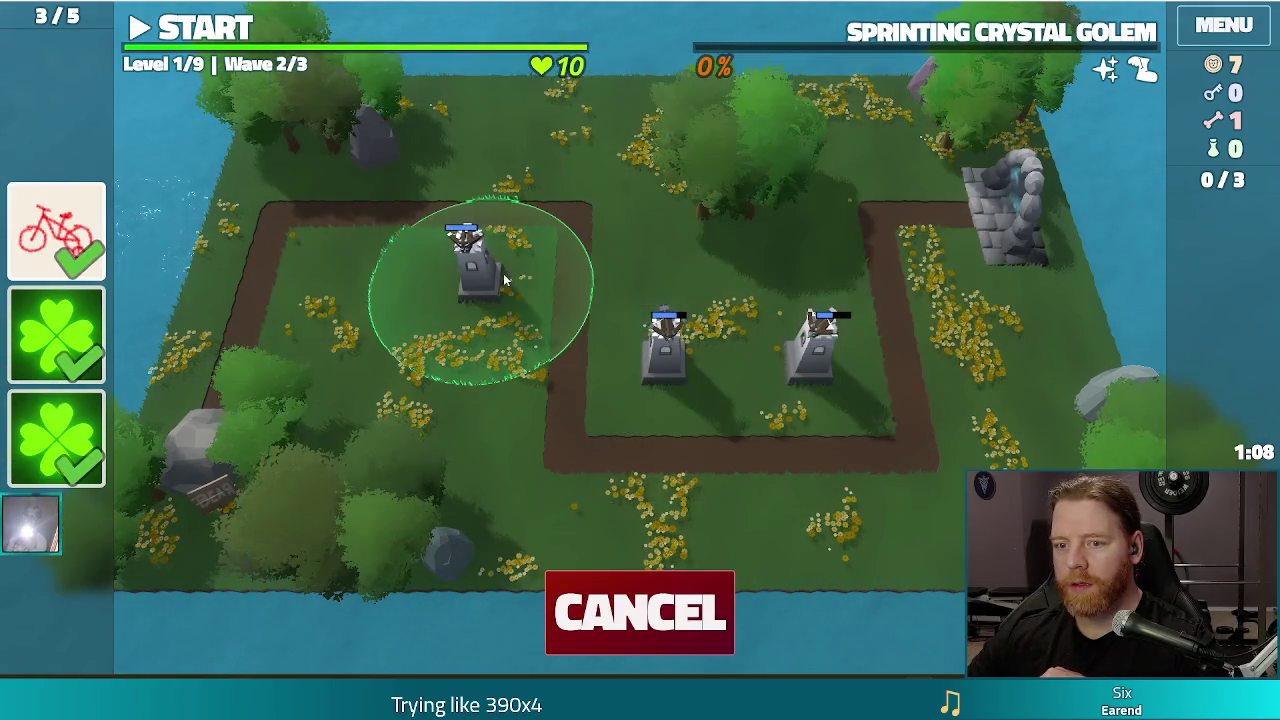
left_click(475, 262)
Play the second wave, dismiss its summary, and close the game window.
left_click(195, 28)
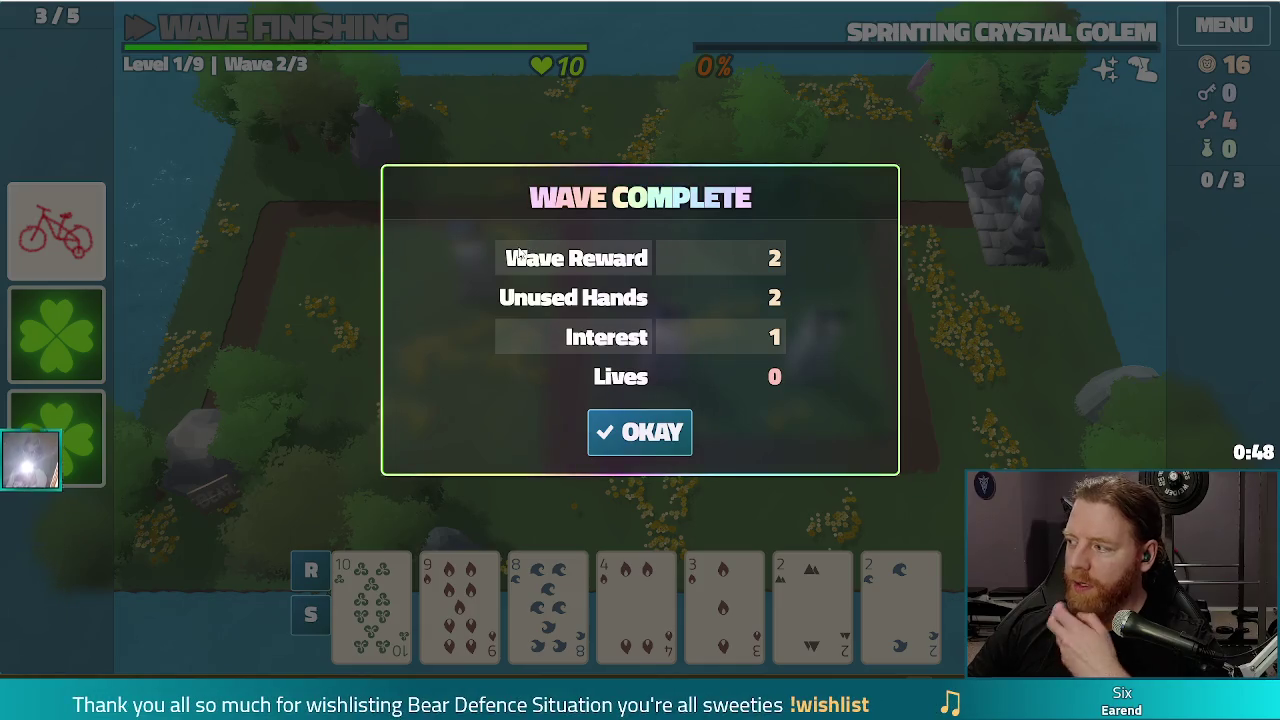
left_click(636, 432)
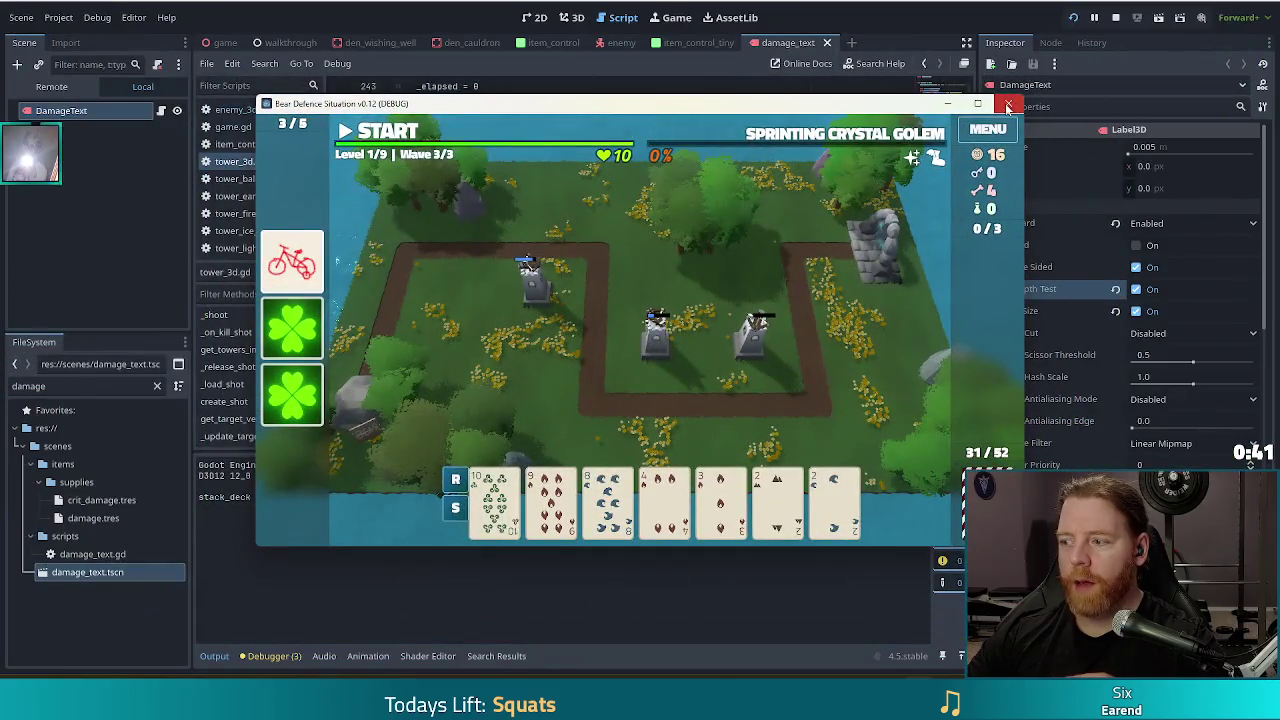
left_click(1008, 105)
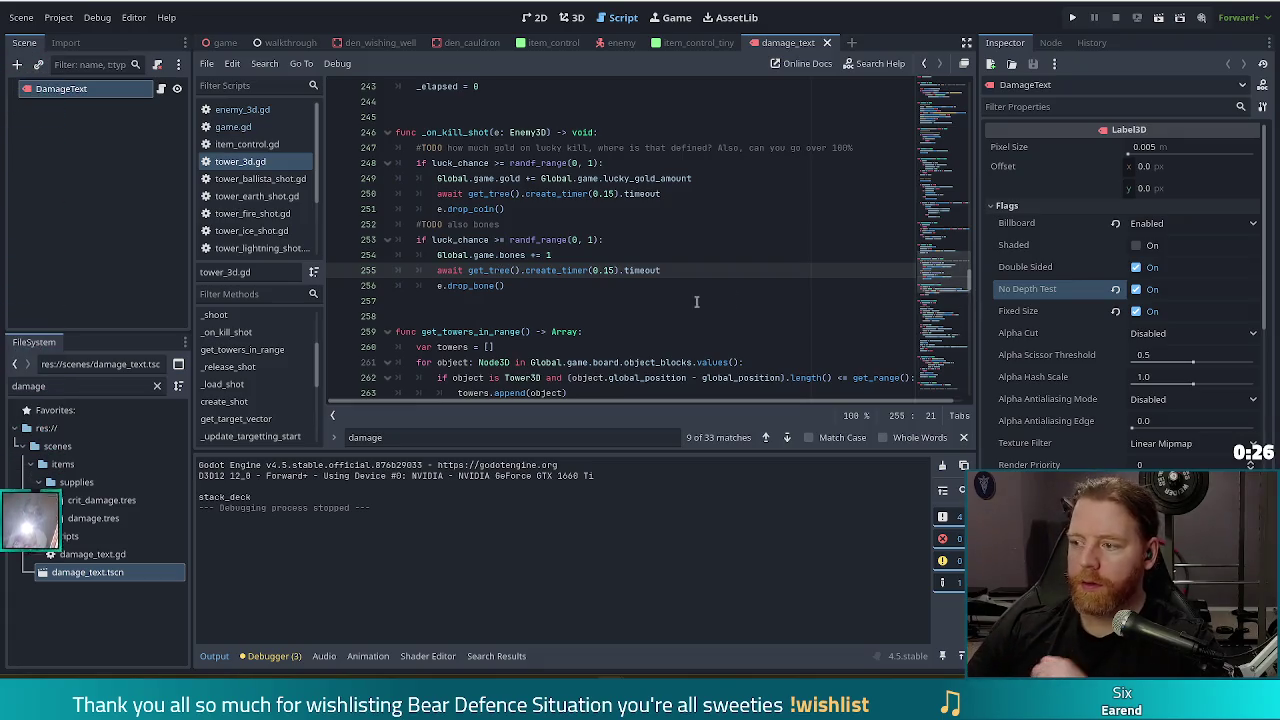
scroll(696, 301, "down", 3)
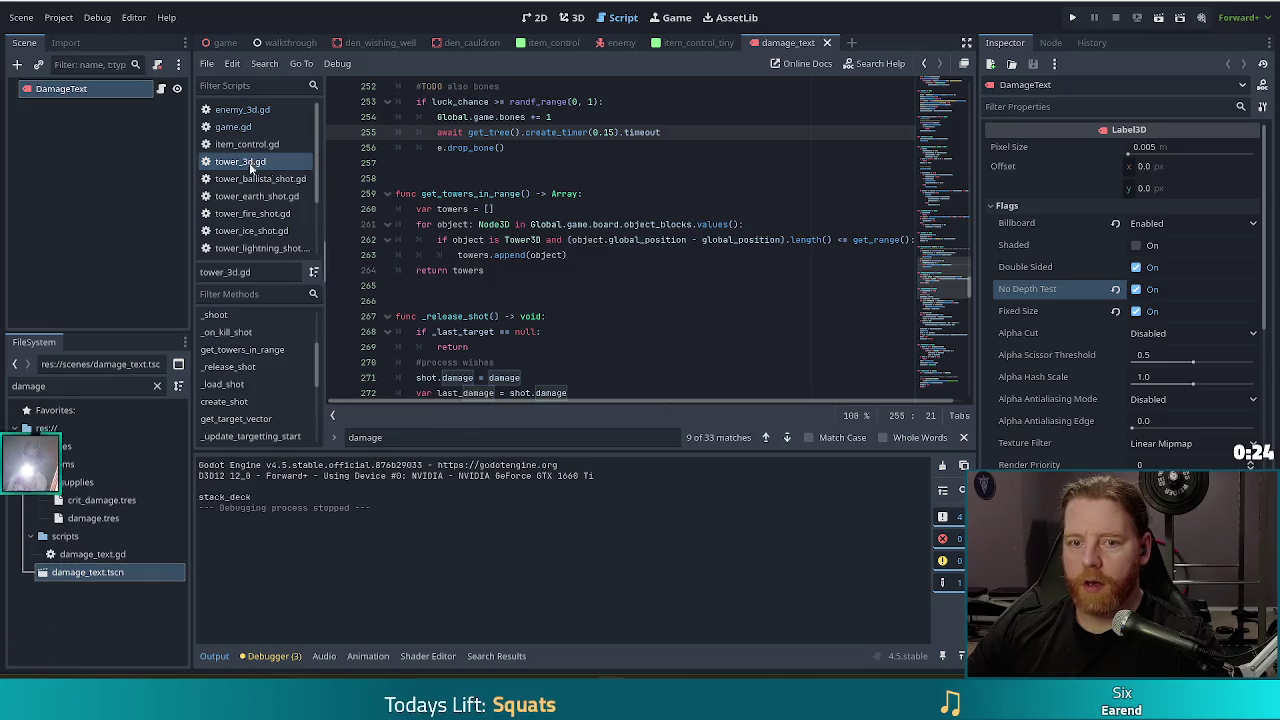
Open enemy_3d.gd at drop_bone's '+1 bone' call and jump to the _add_damage_text definition.
left_click(242, 109)
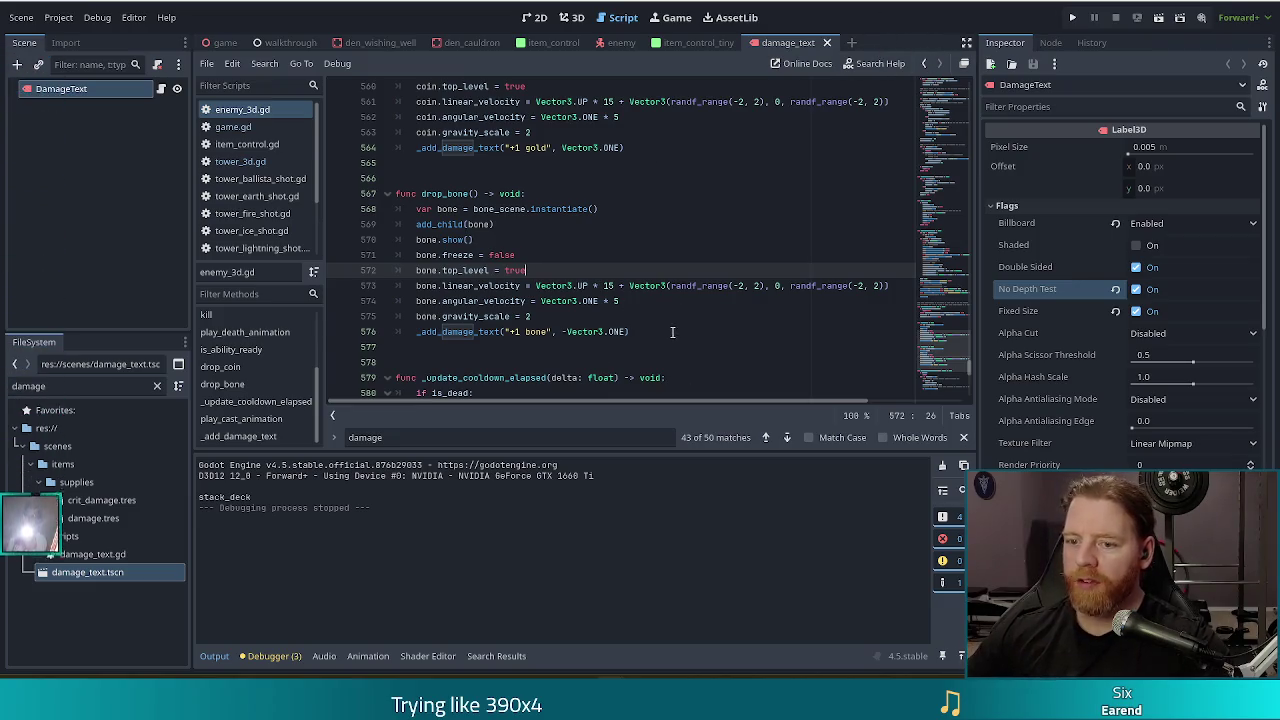
left_click(672, 332)
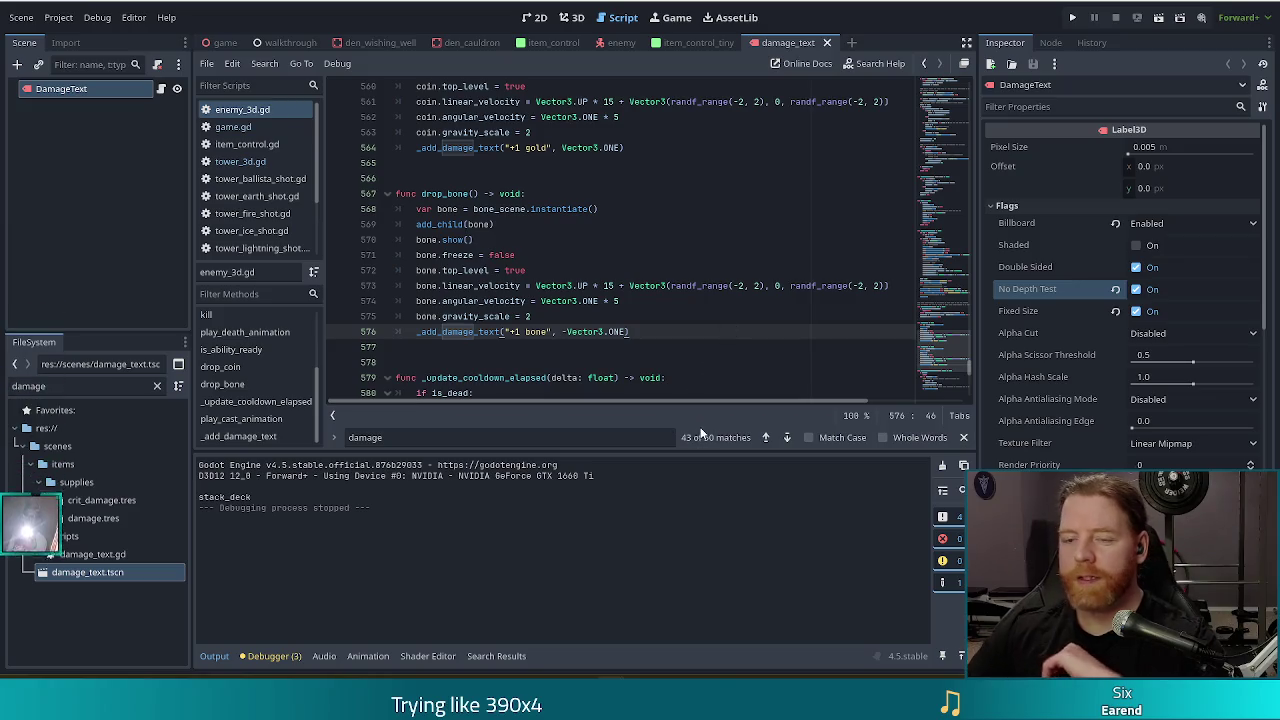
scroll(724, 333, "down", 3)
scroll(650, 199, "up", 2)
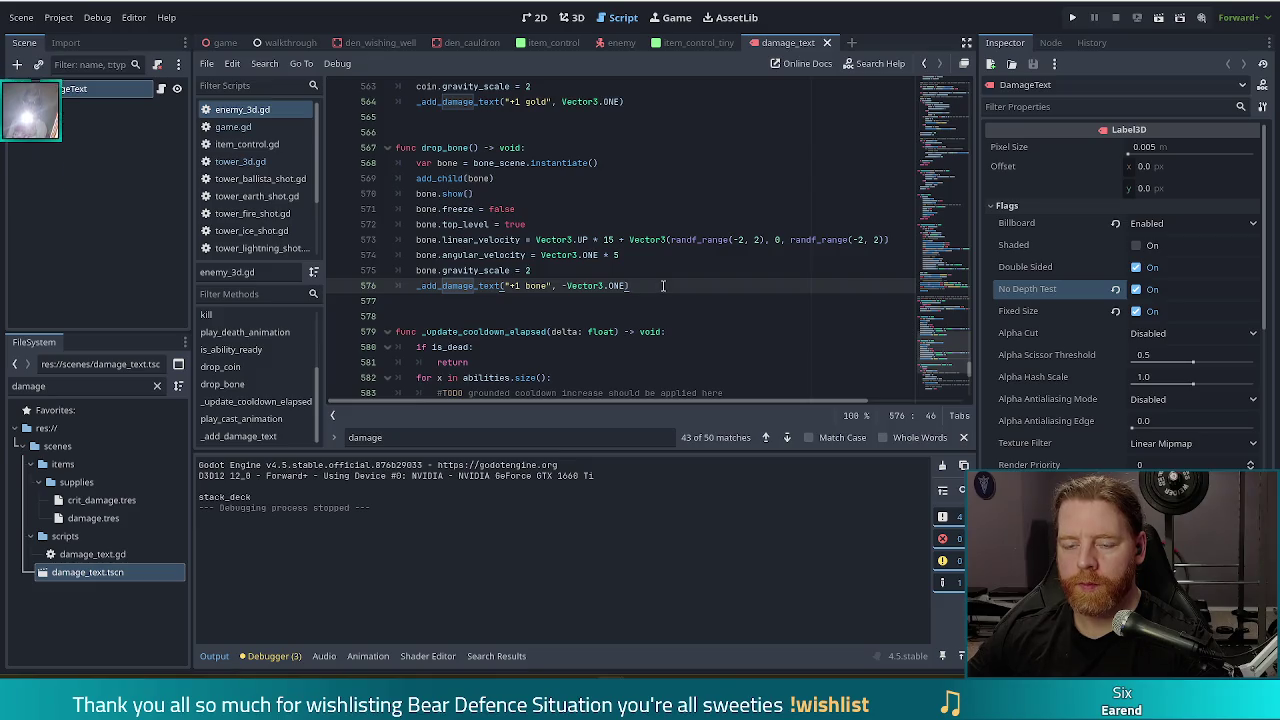
left_click(473, 287, "ctrl")
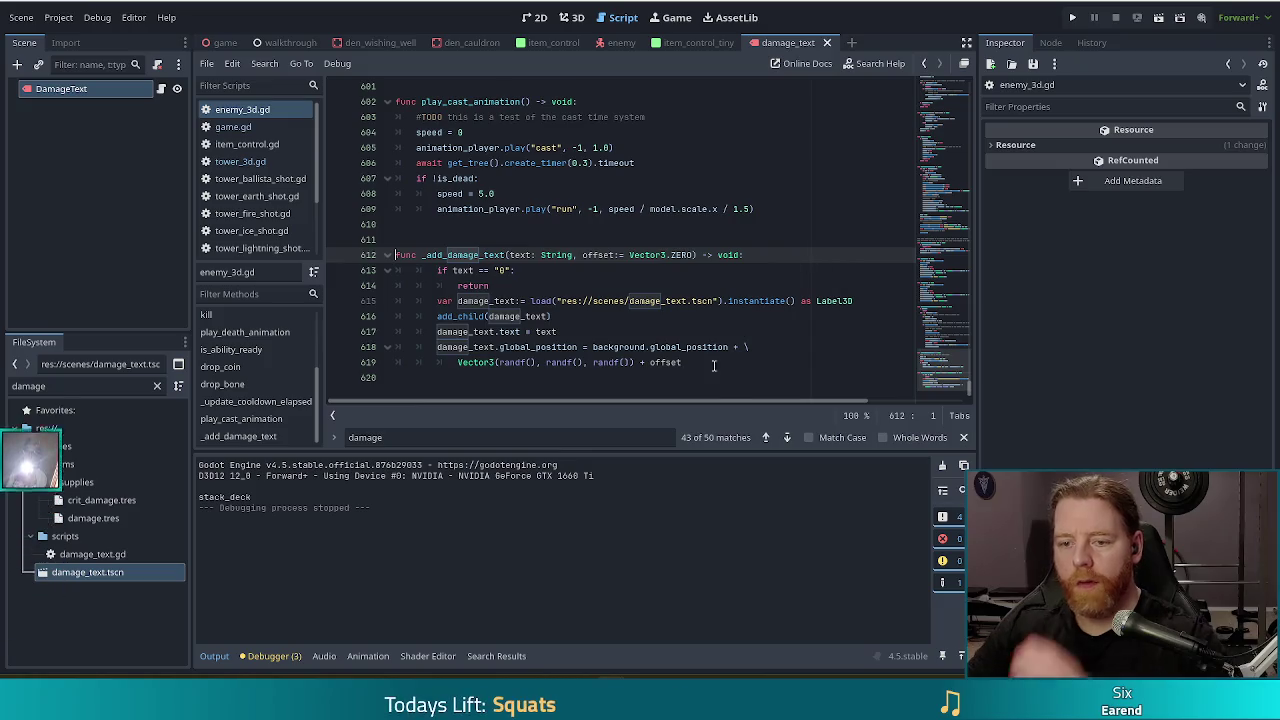
Add a damage_text line after the position calculation in _add_damage_text and save.
mouse_move(617, 368)
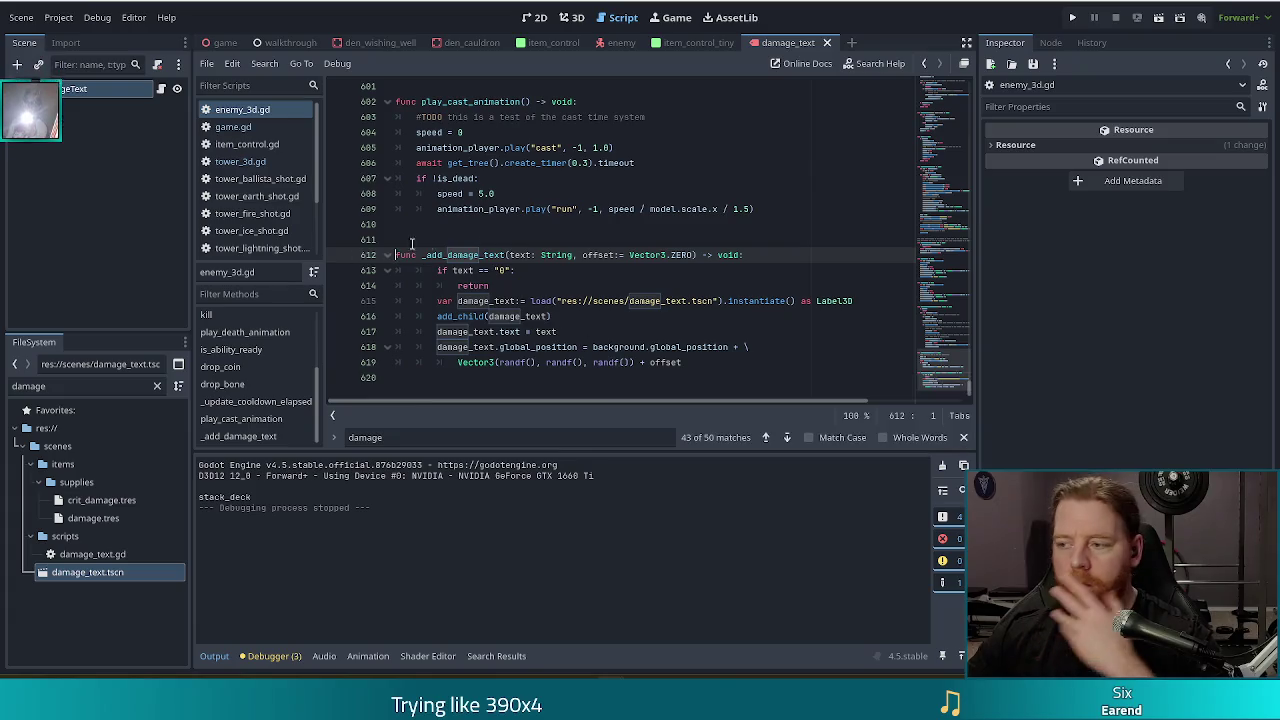
left_click(539, 287)
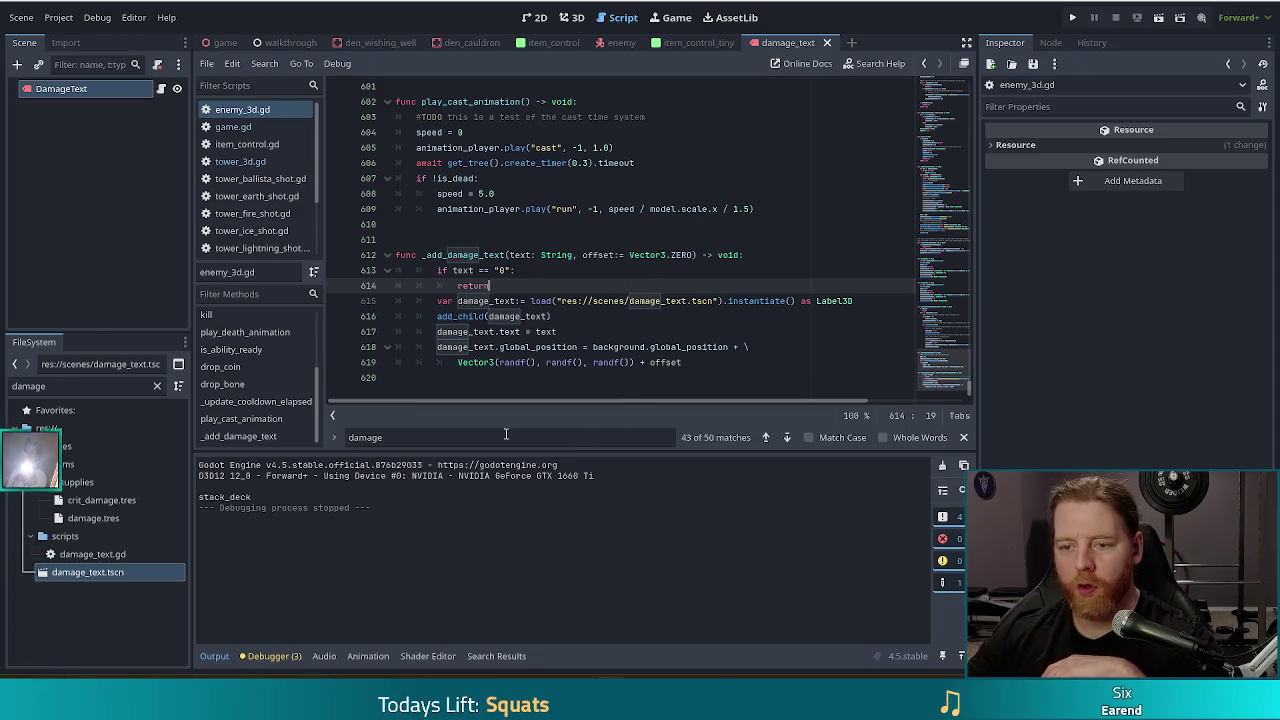
left_click(738, 361)
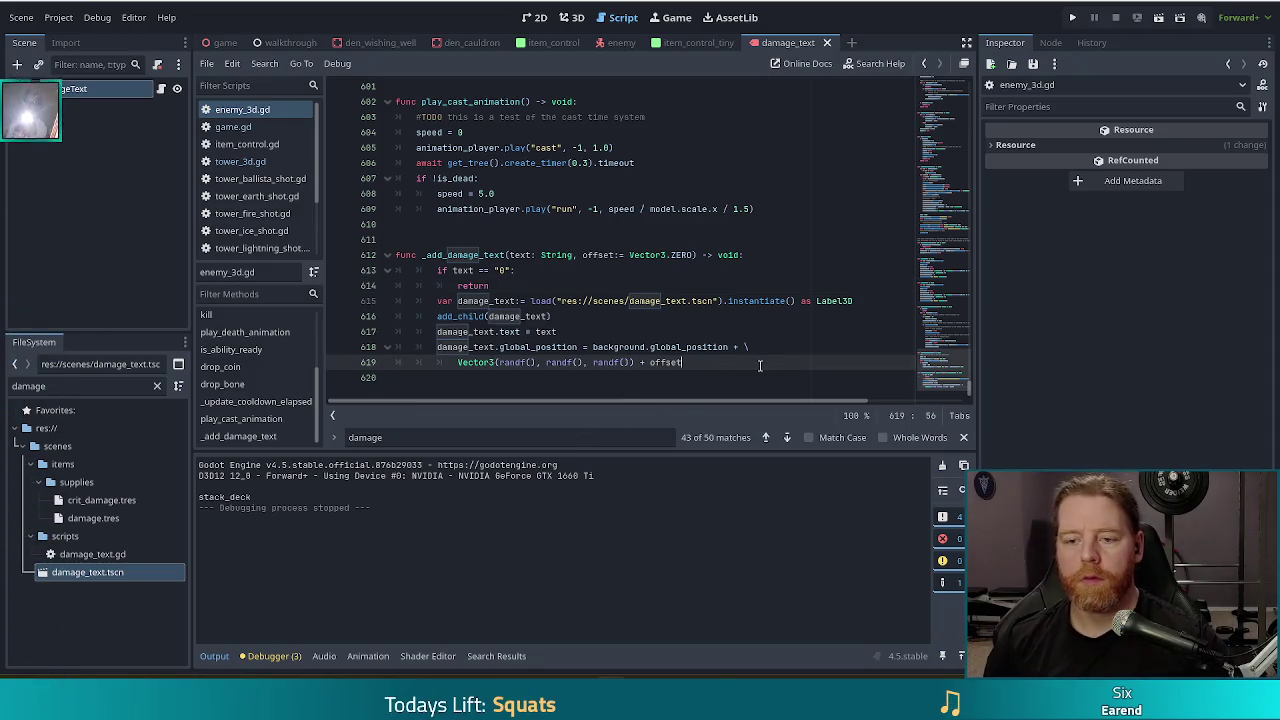
key("Return")
type("return d")
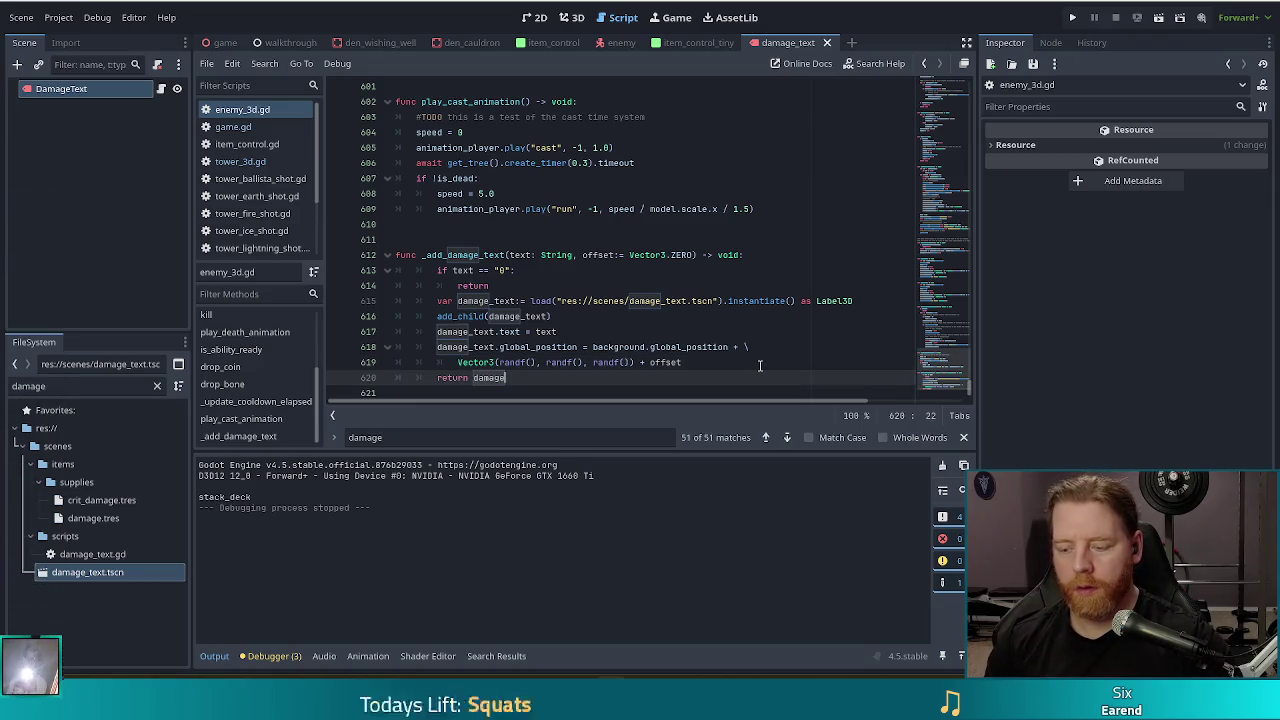
type("amage_text")
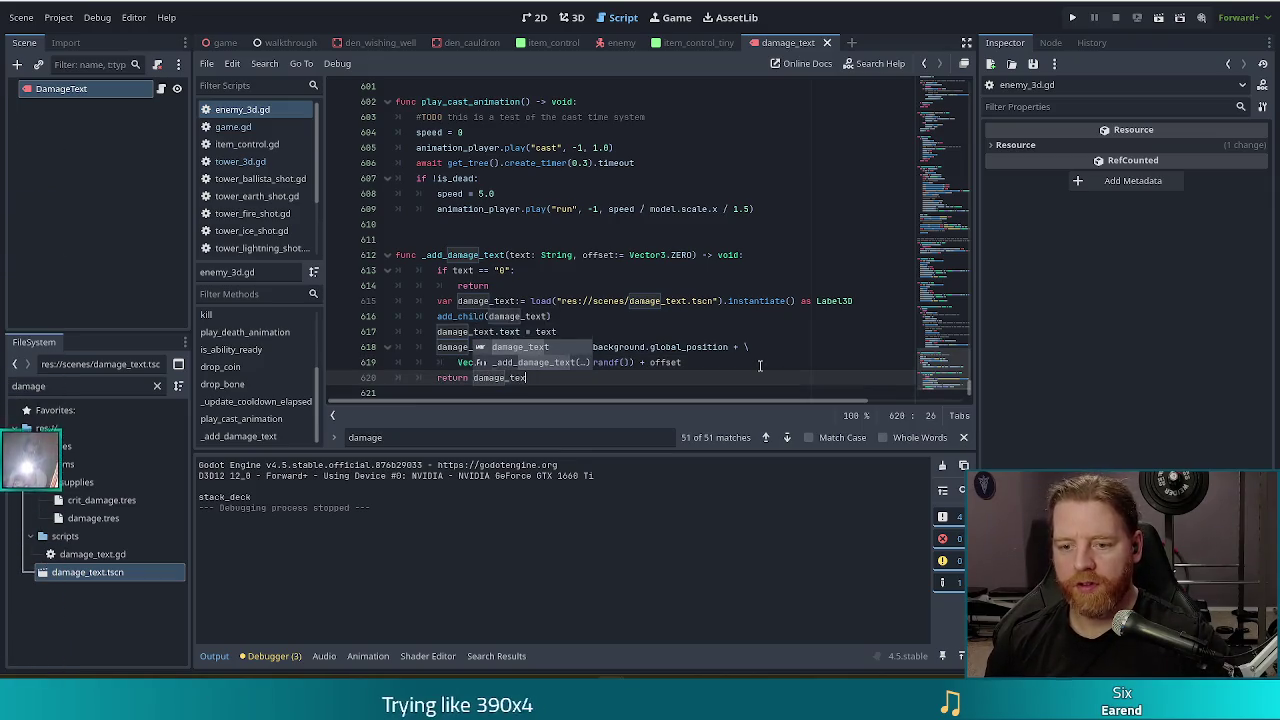
left_click(563, 284)
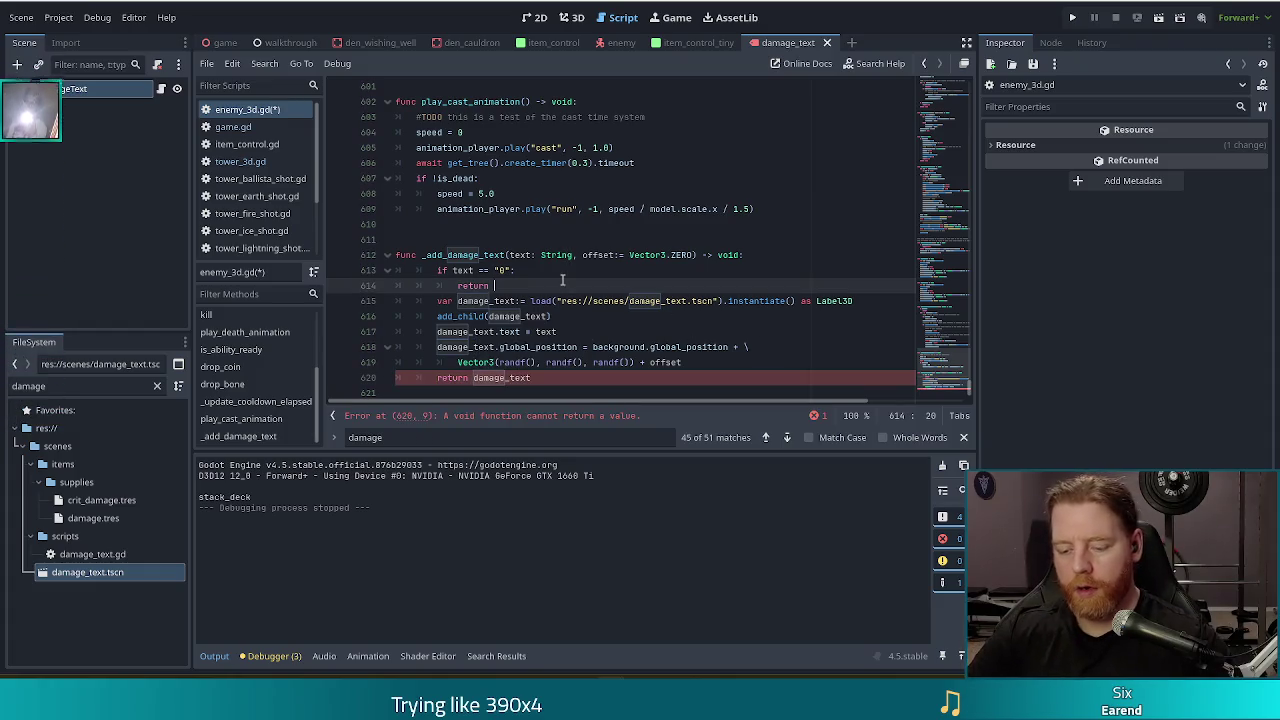
type("nul")
key("ctrl+s")
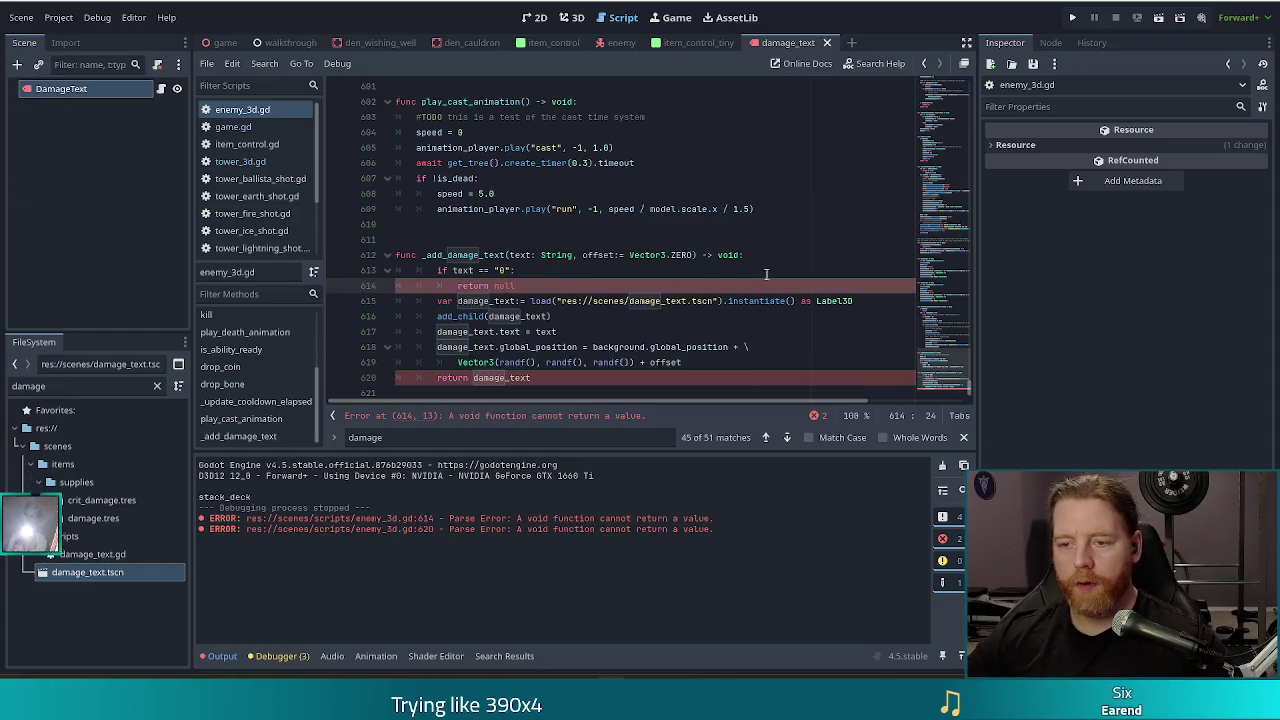
Change _add_damage_text's return type from void to Label3D, removing the stray 'return'.
left_click(857, 244)
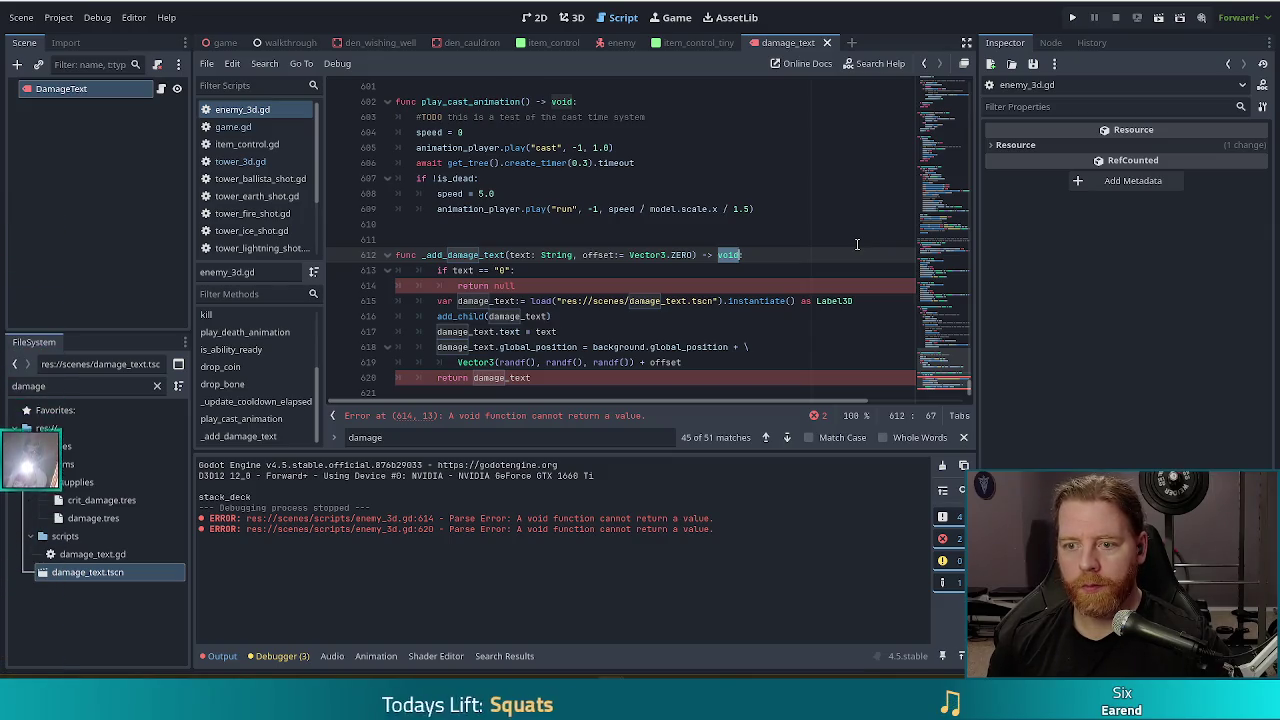
type("return Label3D")
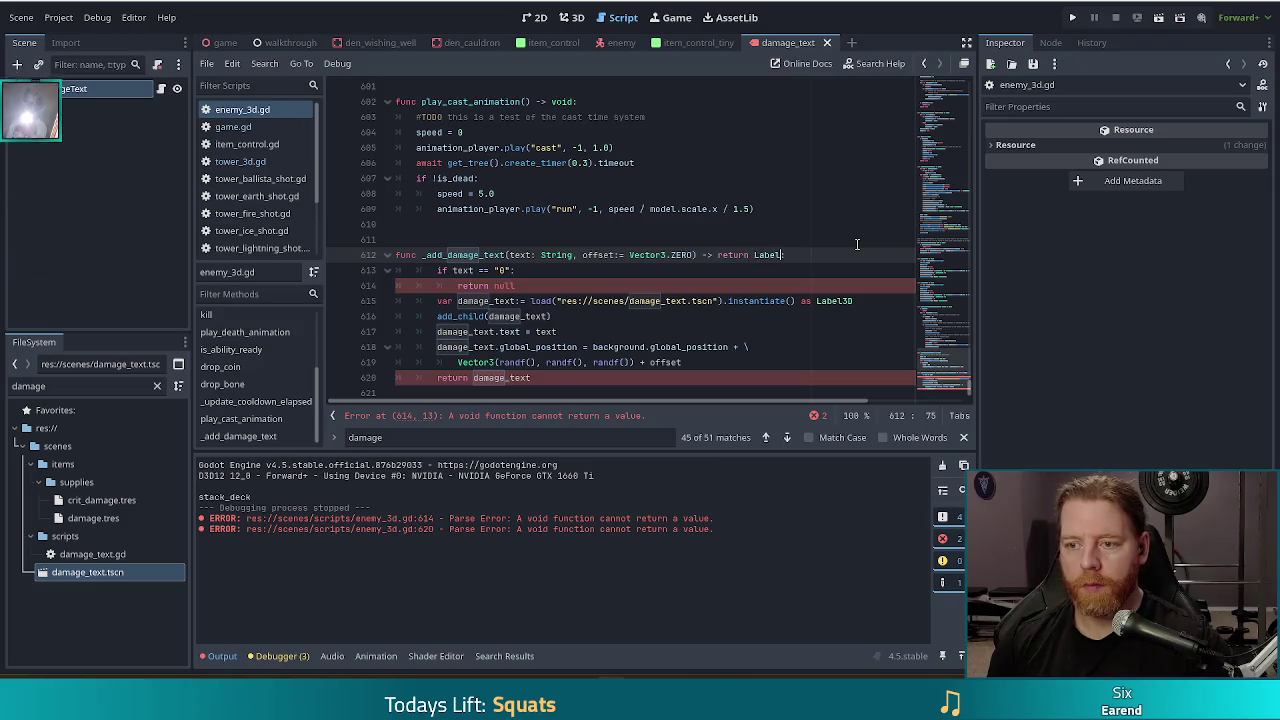
type(":")
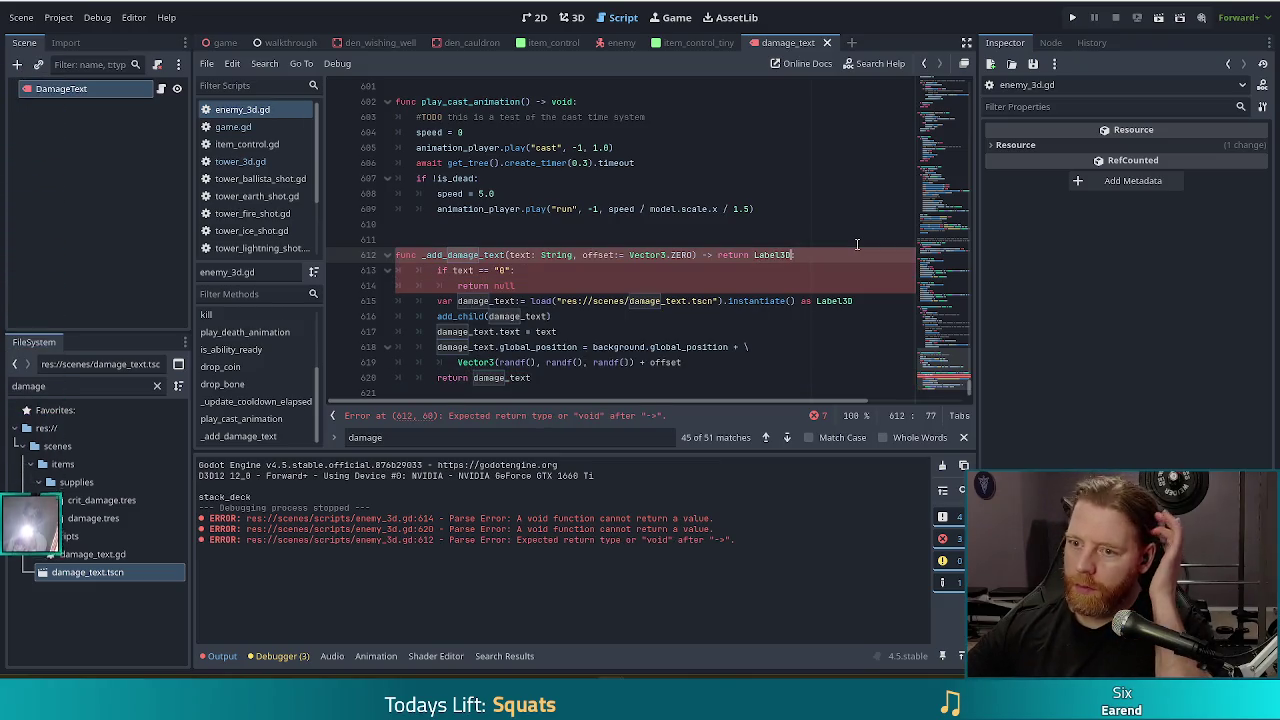
double_click(750, 255)
key("BackSpace")
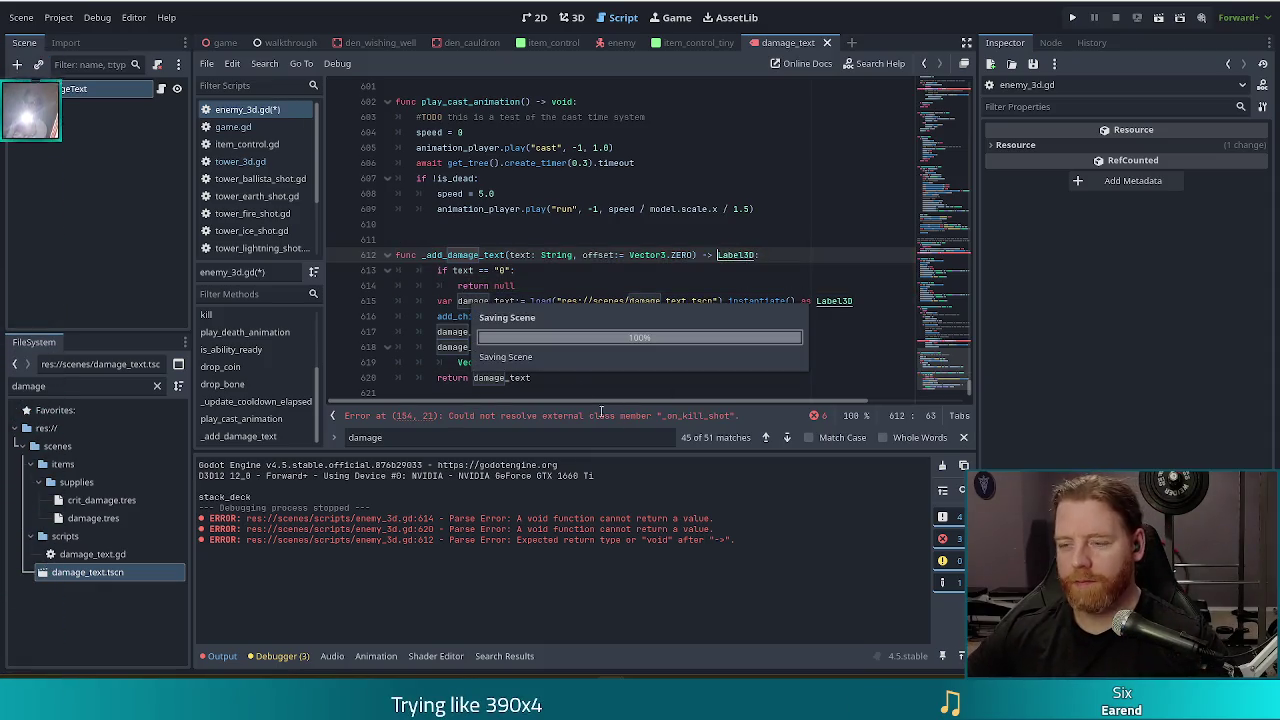
key("Escape")
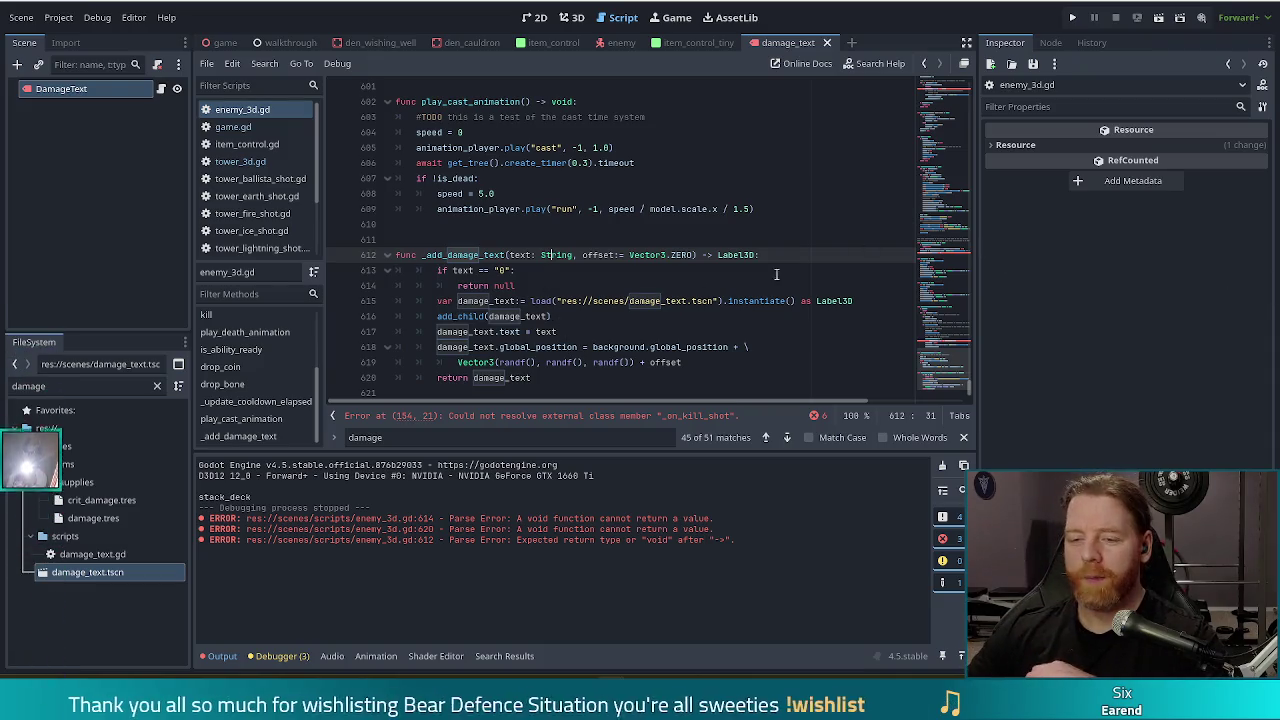
left_click(640, 315)
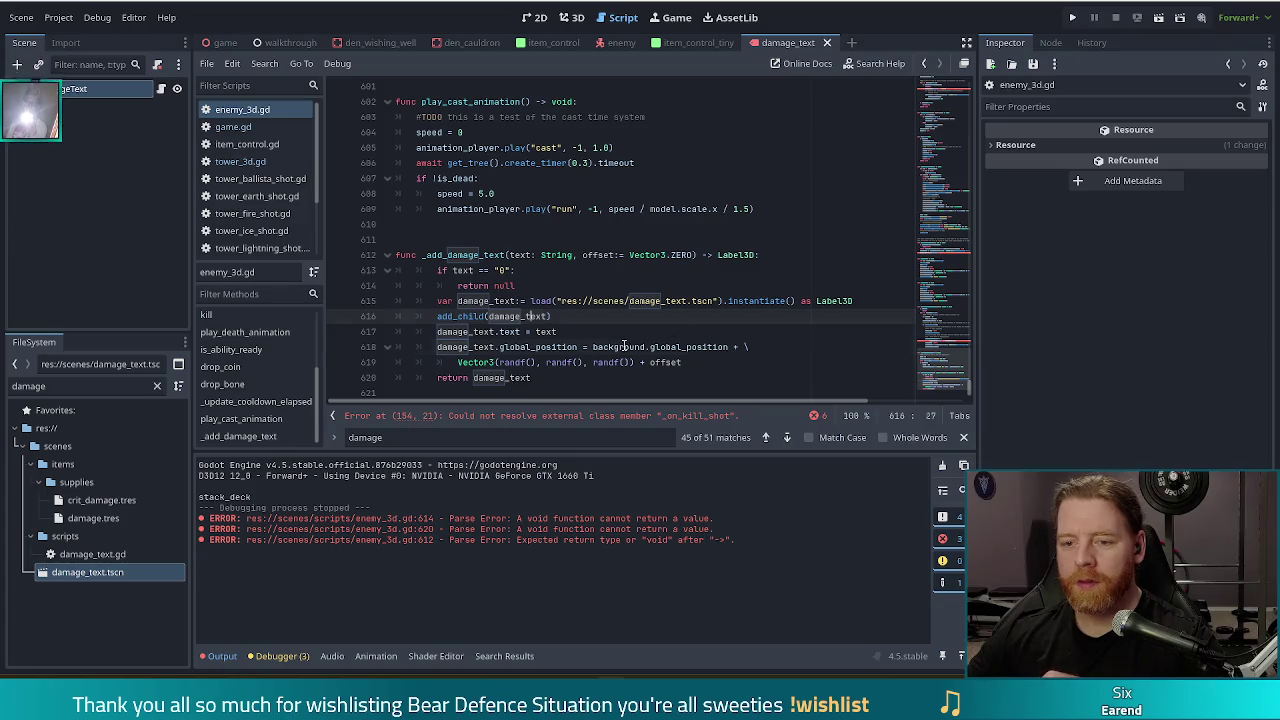
left_click(641, 346)
scroll(668, 290, "up", 5)
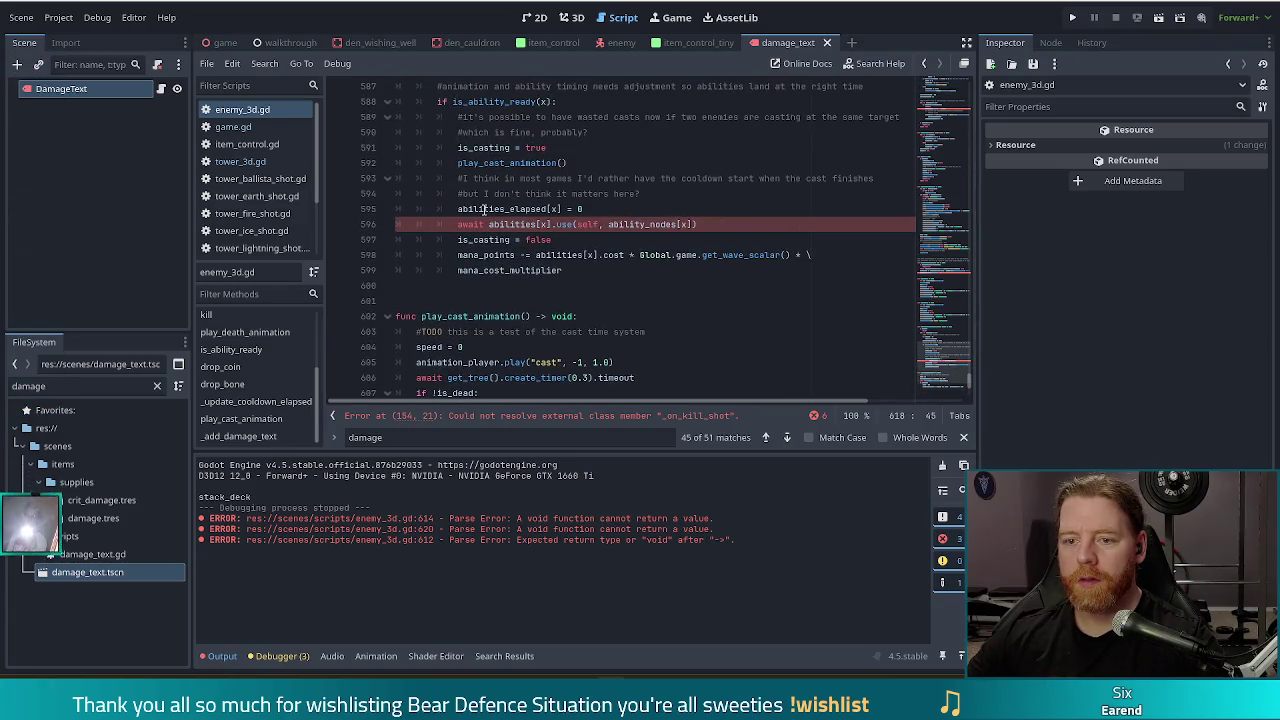
left_click(484, 209)
left_click(590, 224)
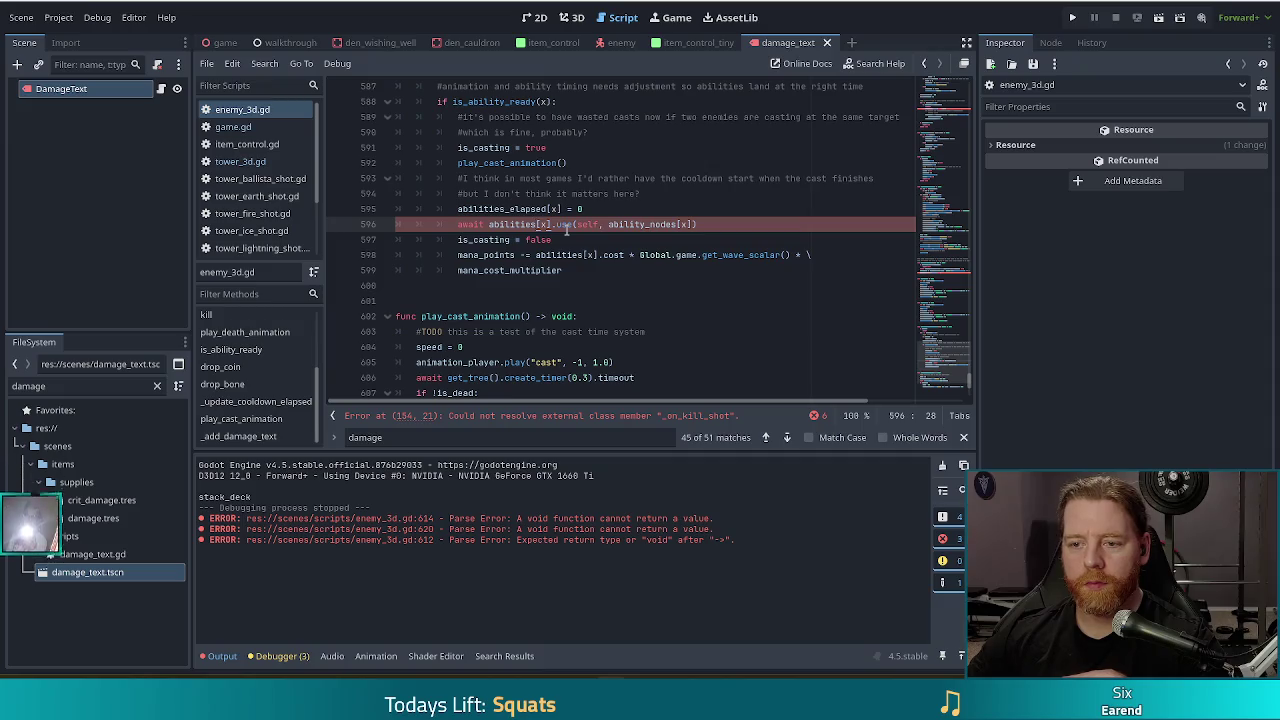
scroll(585, 231, "up", 3)
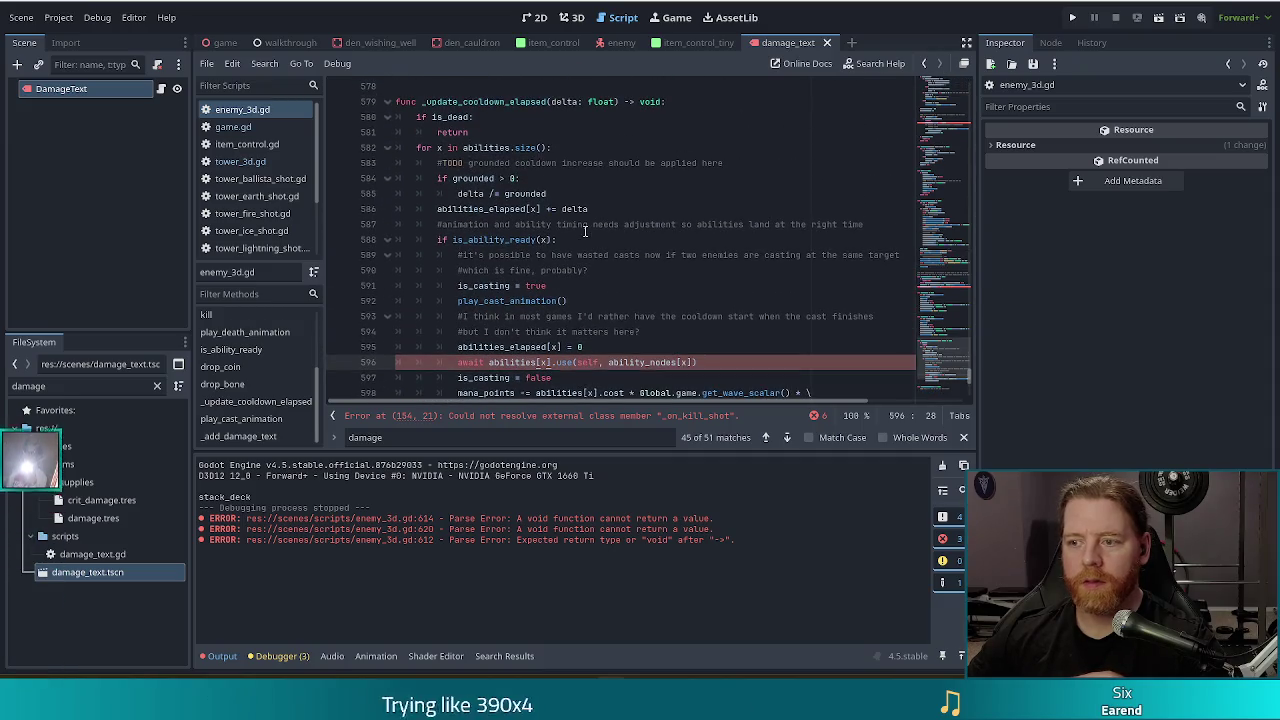
mouse_move(950, 372)
left_mouse_down()
mouse_move(951, 135)
mouse_move(951, 148)
left_mouse_up()
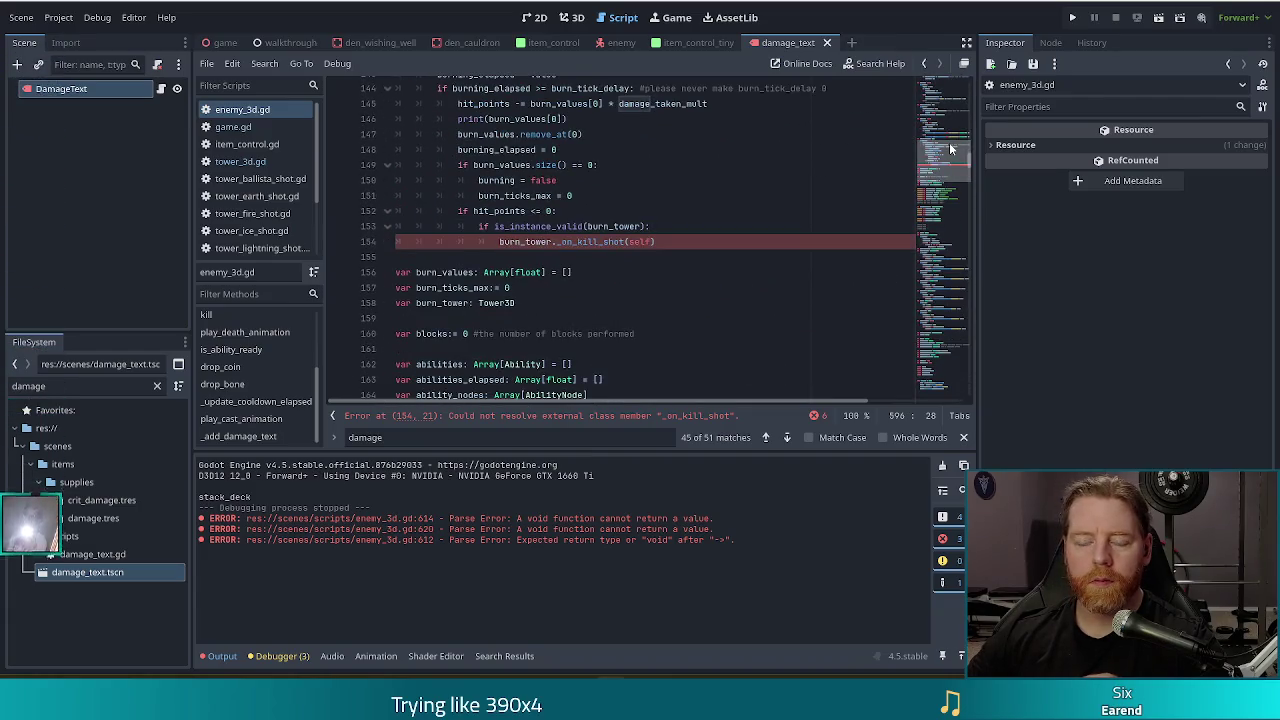
left_click(243, 160)
mouse_move(959, 268)
left_mouse_down()
mouse_move(945, 69)
mouse_move(937, 258)
left_mouse_up()
key("alt+Left")
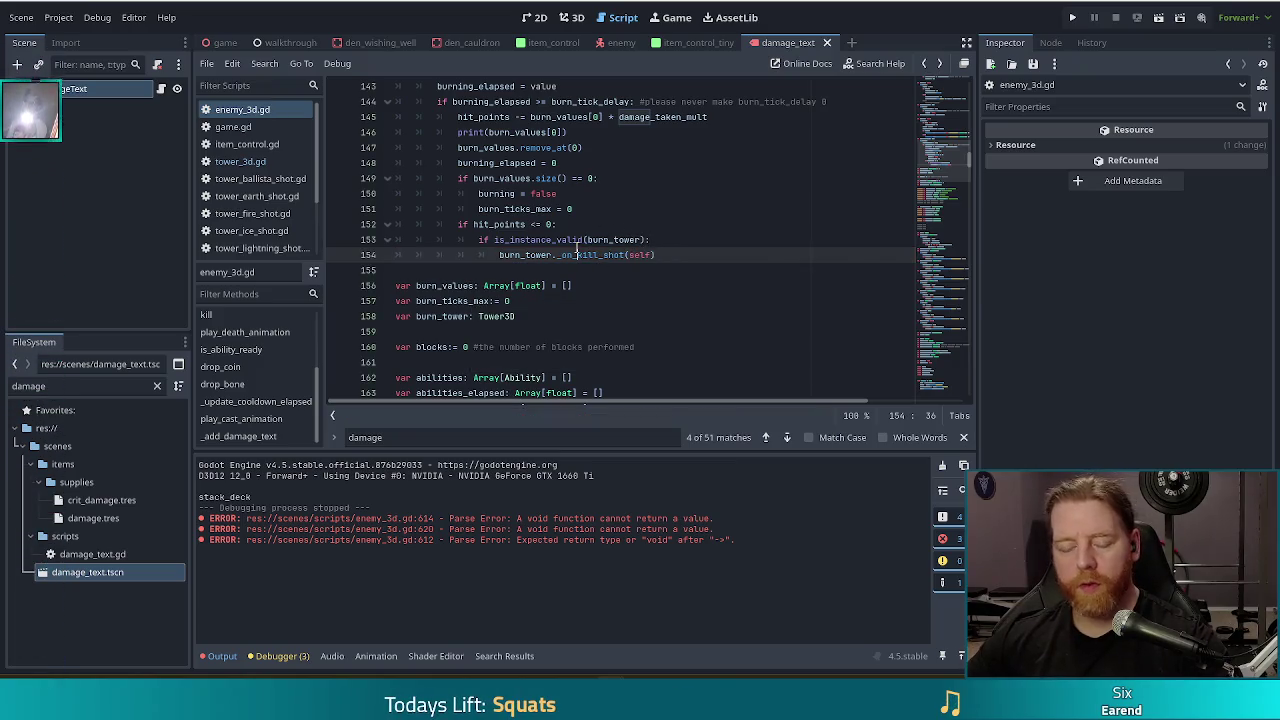
left_click(938, 290)
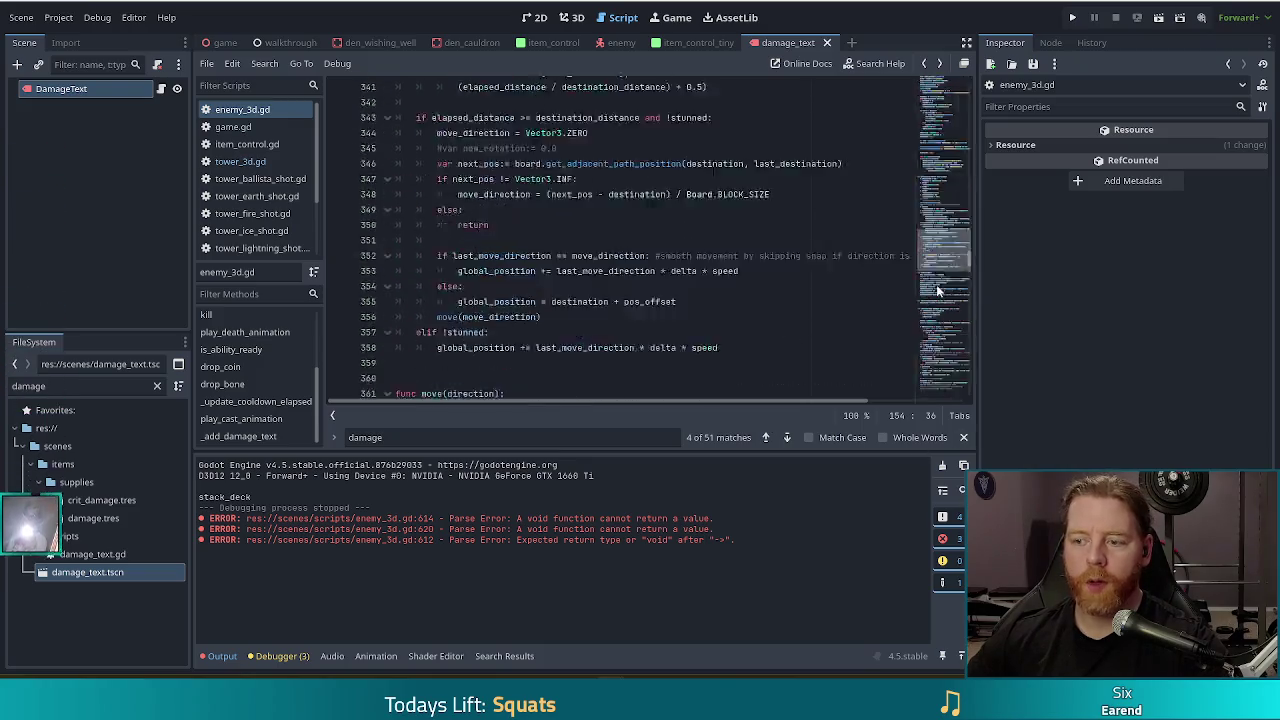
left_click_drag(938, 290, 938, 385)
left_click(503, 300)
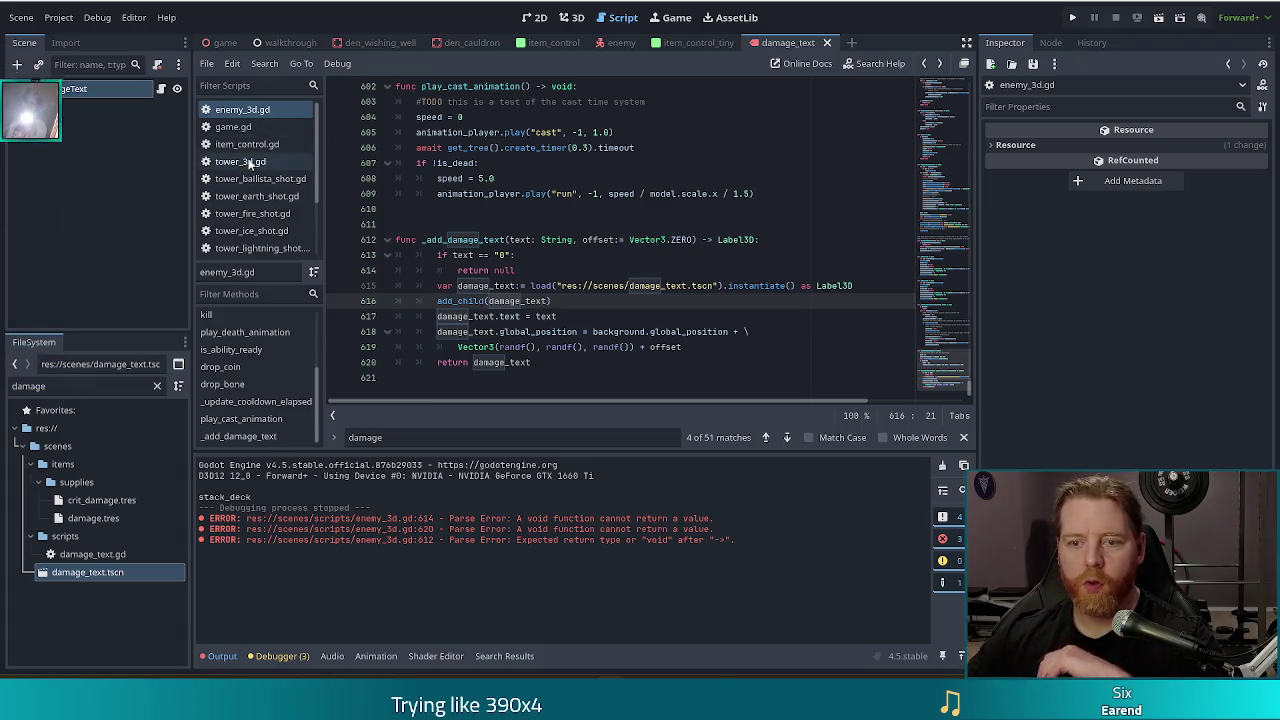
left_click(228, 109)
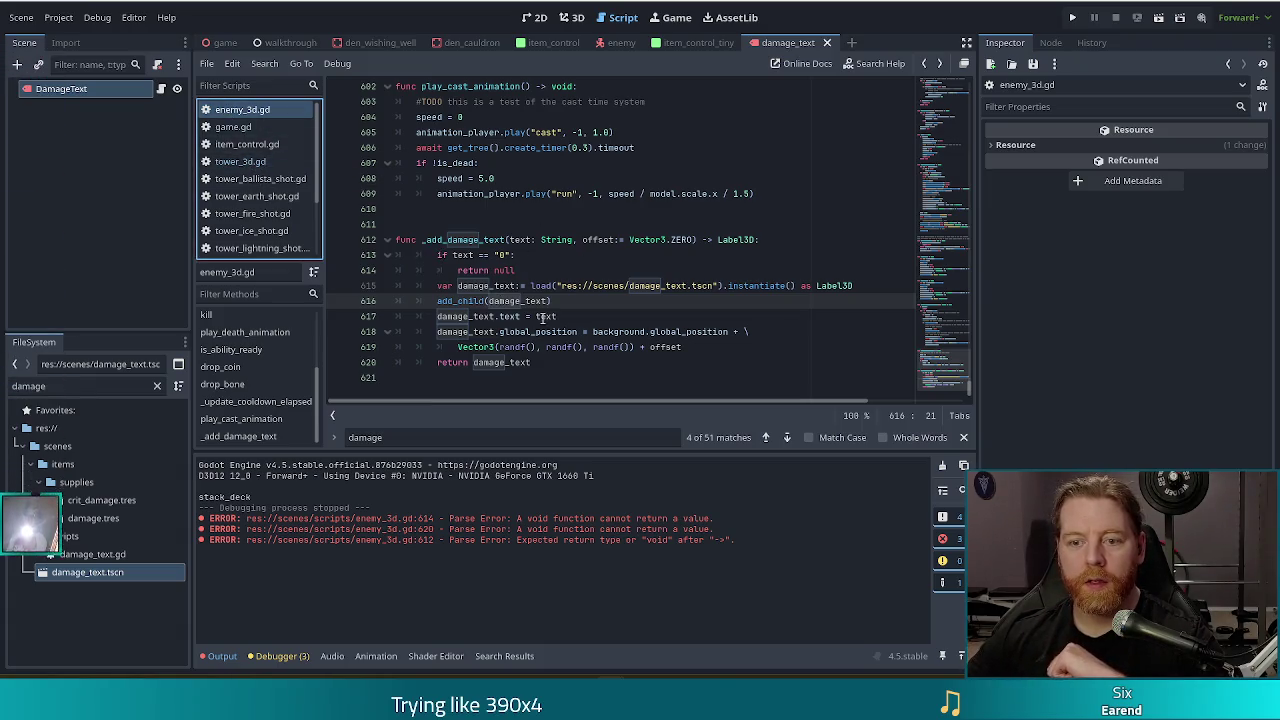
left_click(543, 317)
scroll(300, 404, "up", 2)
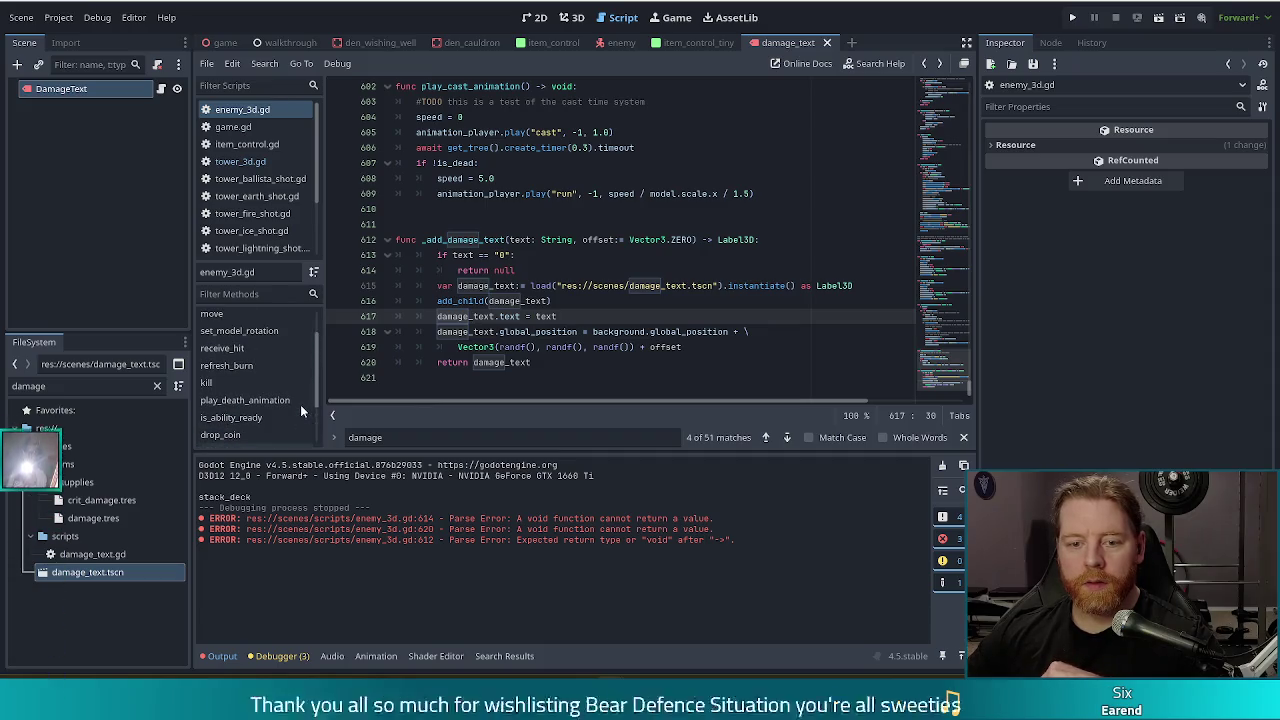
scroll(300, 379, "down", 1)
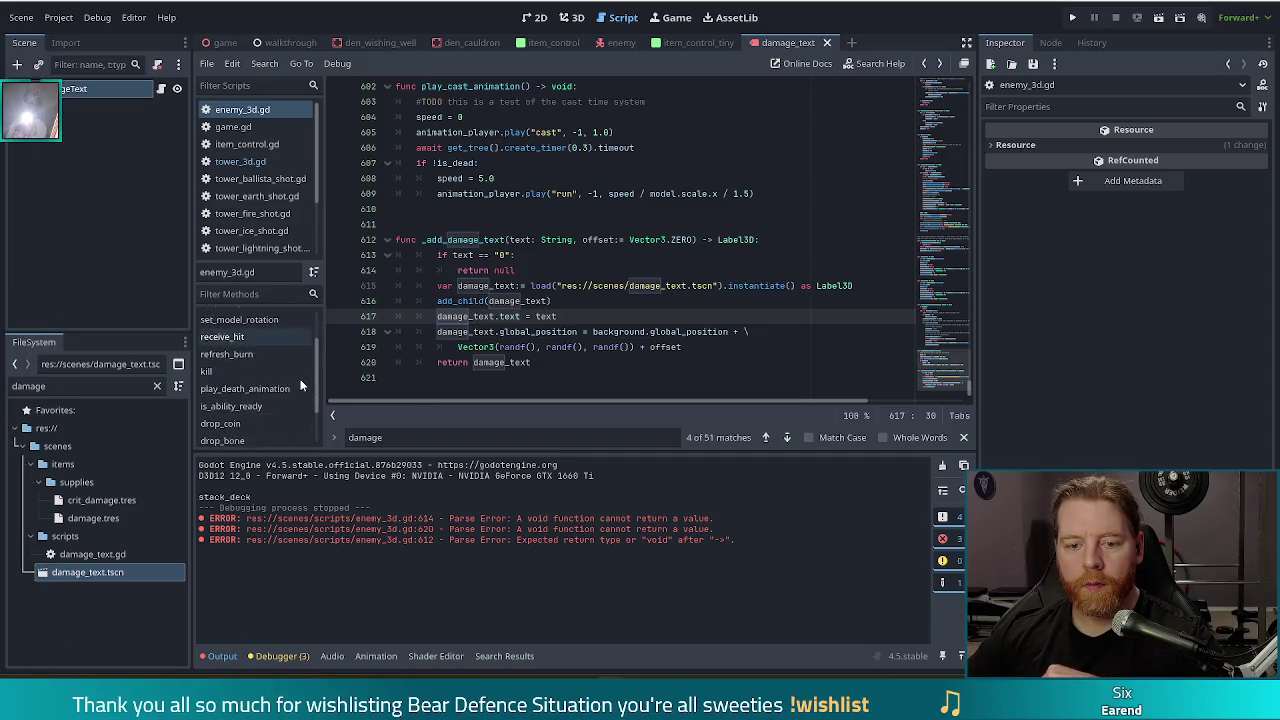
scroll(300, 379, "down", 2)
Store drop_coin's '+1 gold' _add_damage_text result in var damage_text.
left_click(256, 390)
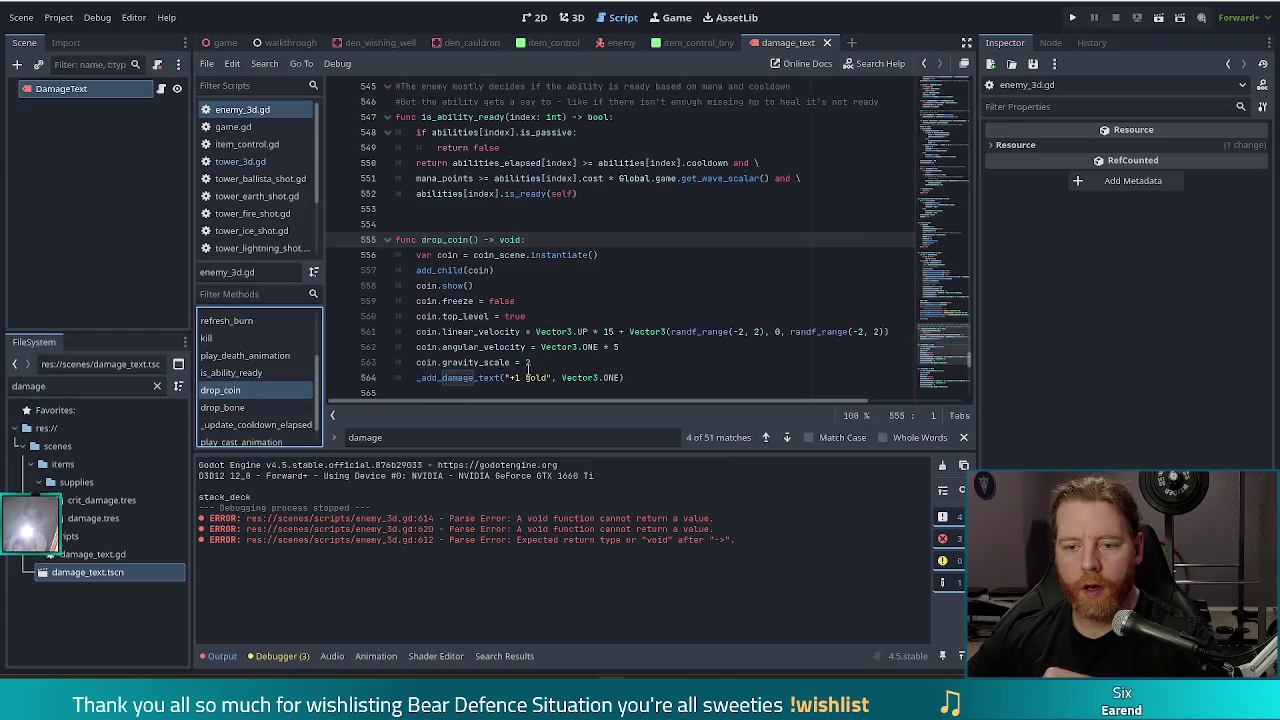
scroll(510, 370, "down", 1)
left_click(418, 331)
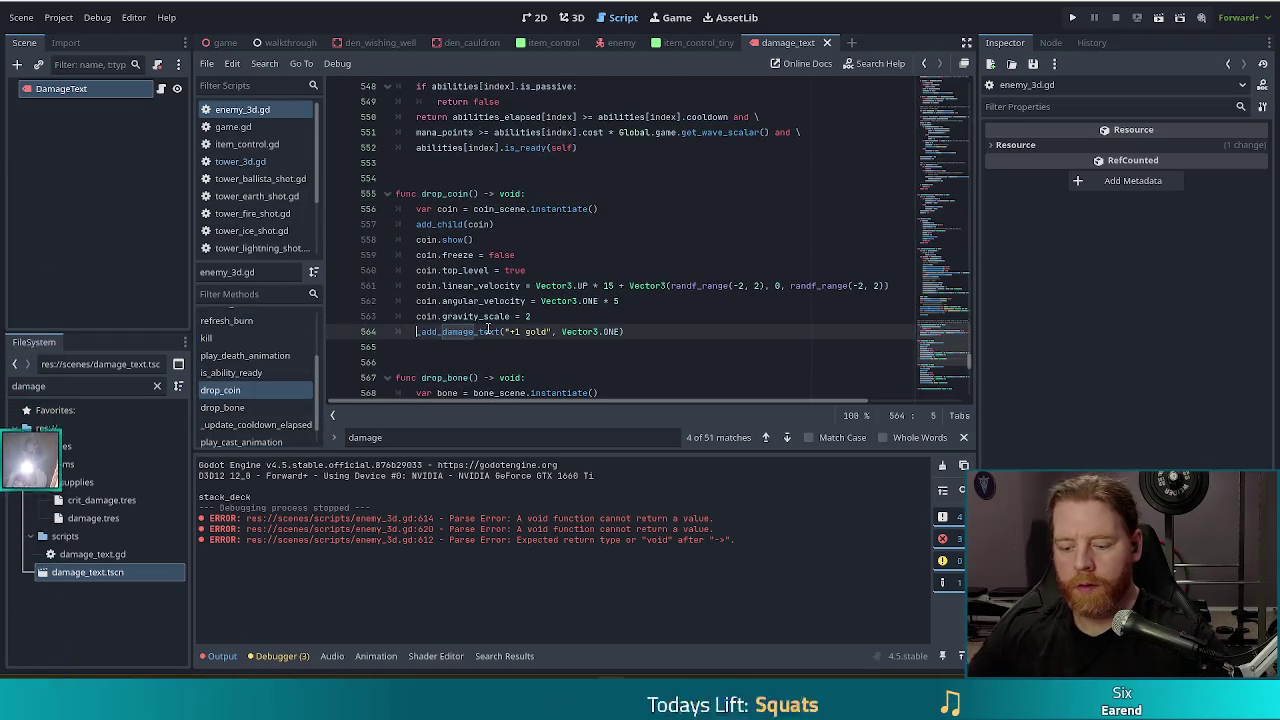
type("var damag_")
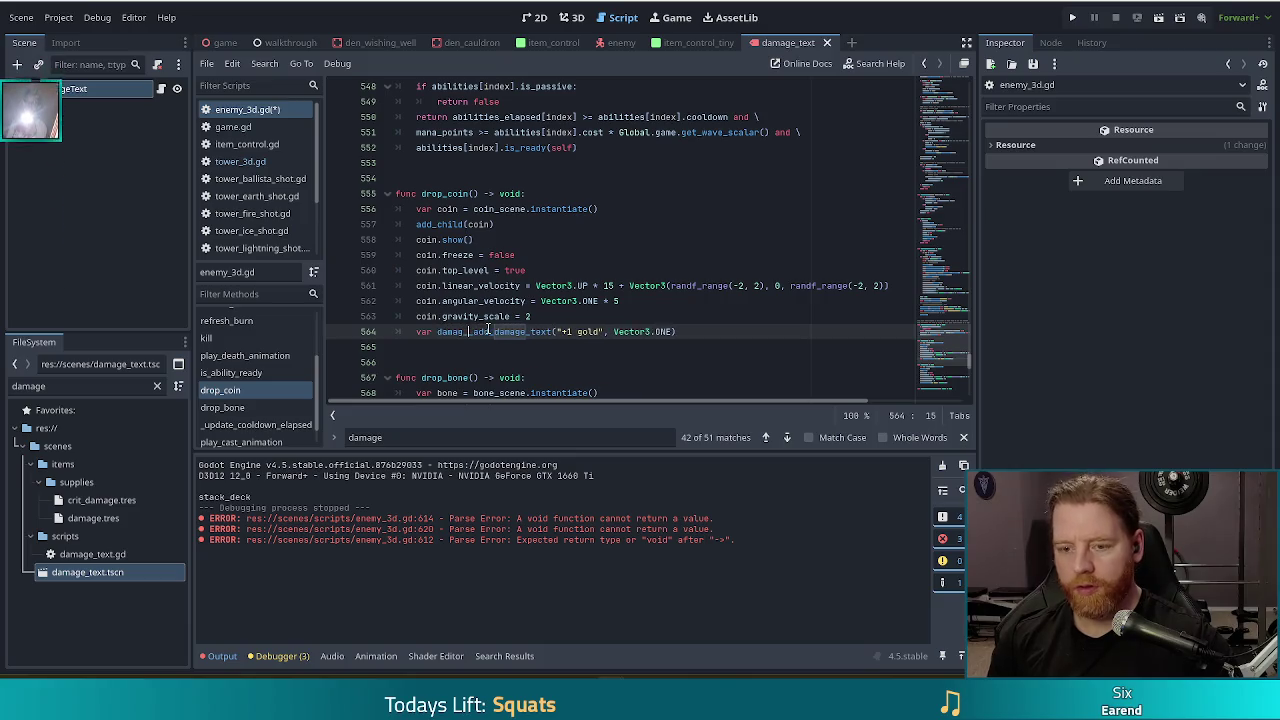
key("BackSpace")
key("BackSpace")
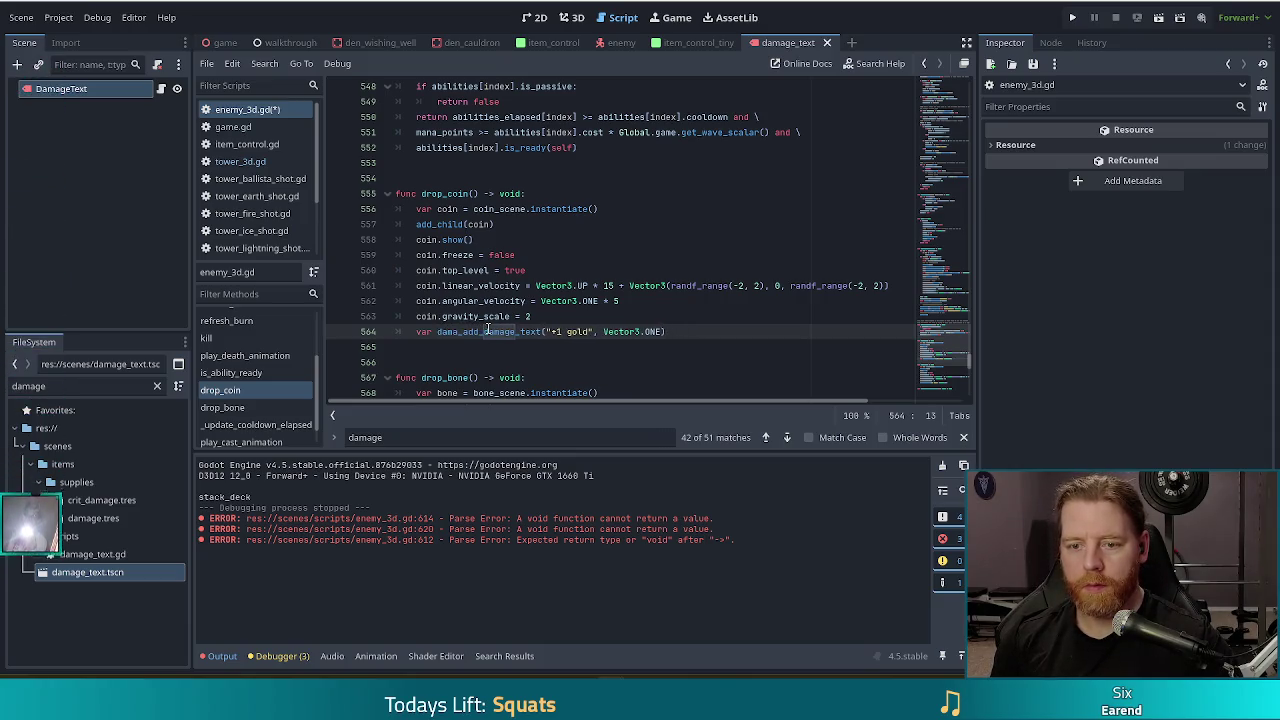
type("ge_text =")
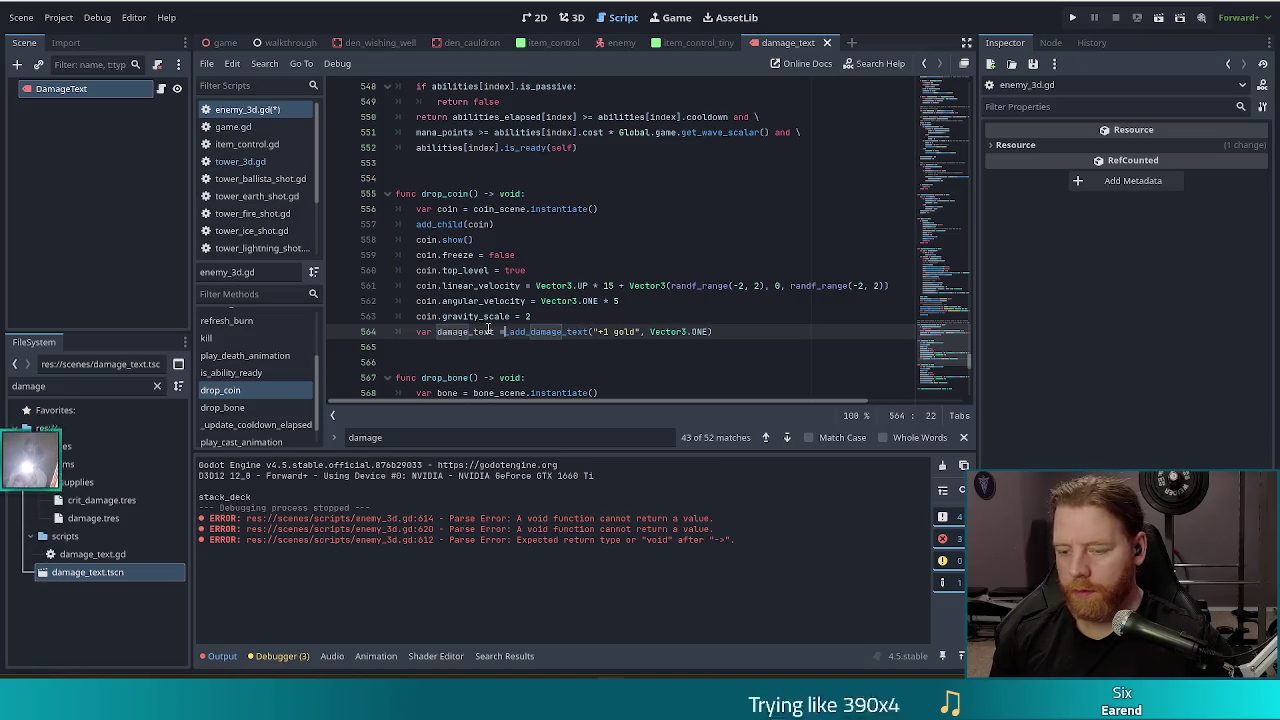
Add damage_text.outline_modulate = Color.GOLD on the line below.
left_click(745, 333)
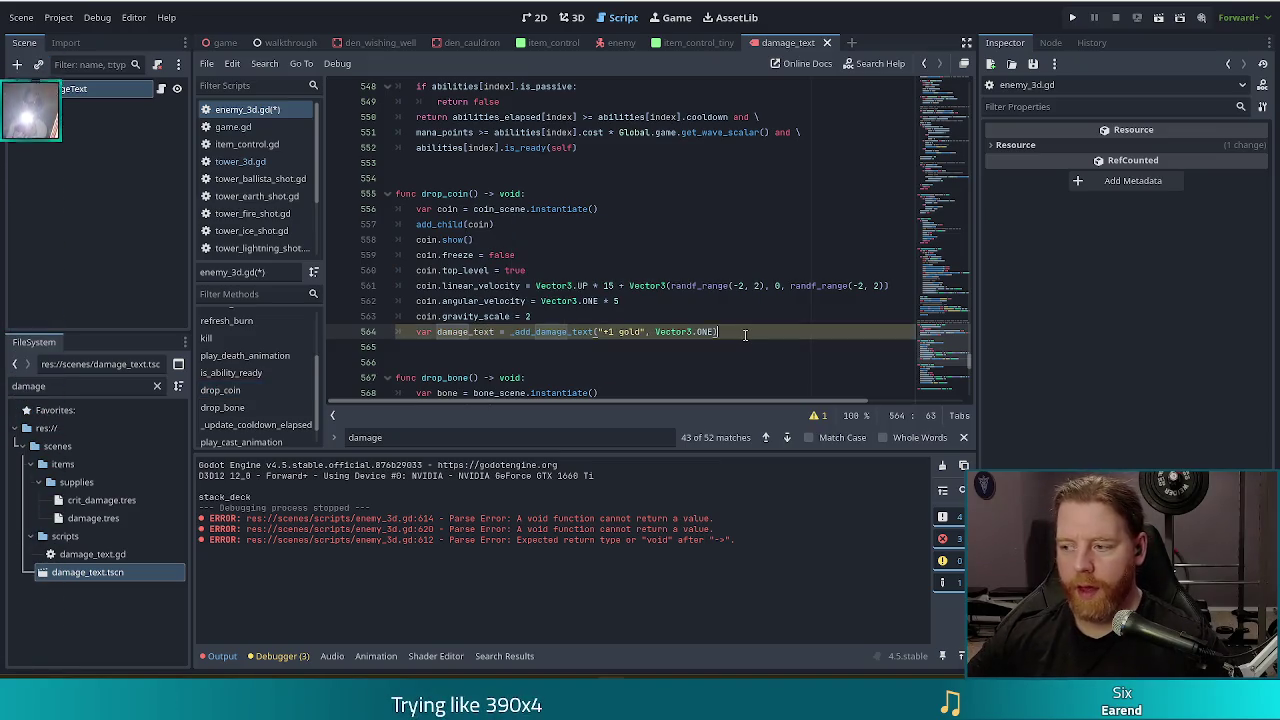
key("Return")
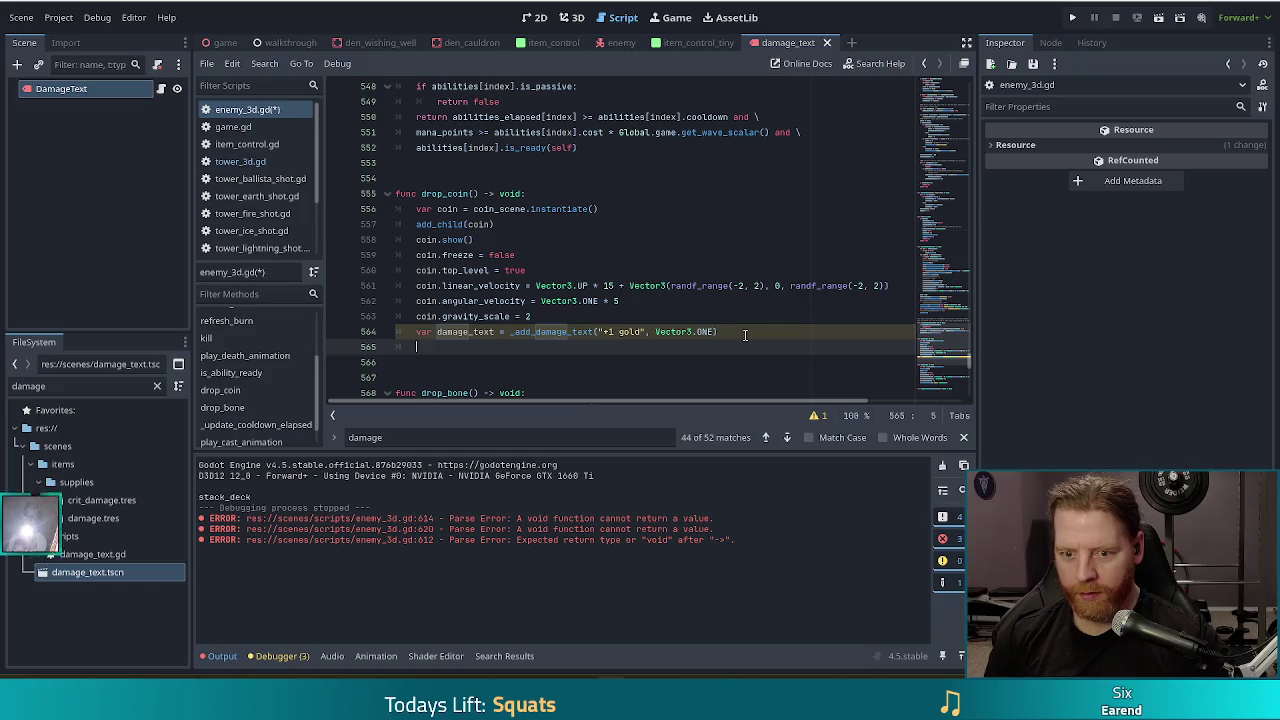
type("damaa")
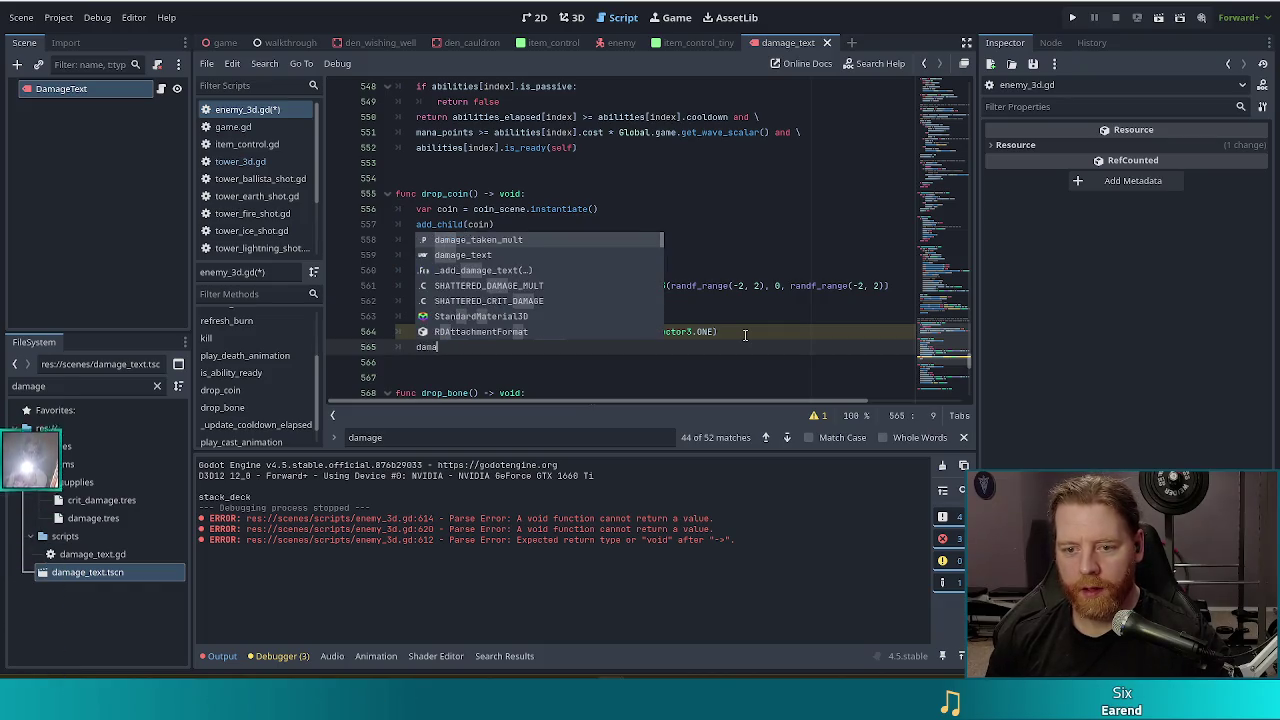
key("BackSpace")
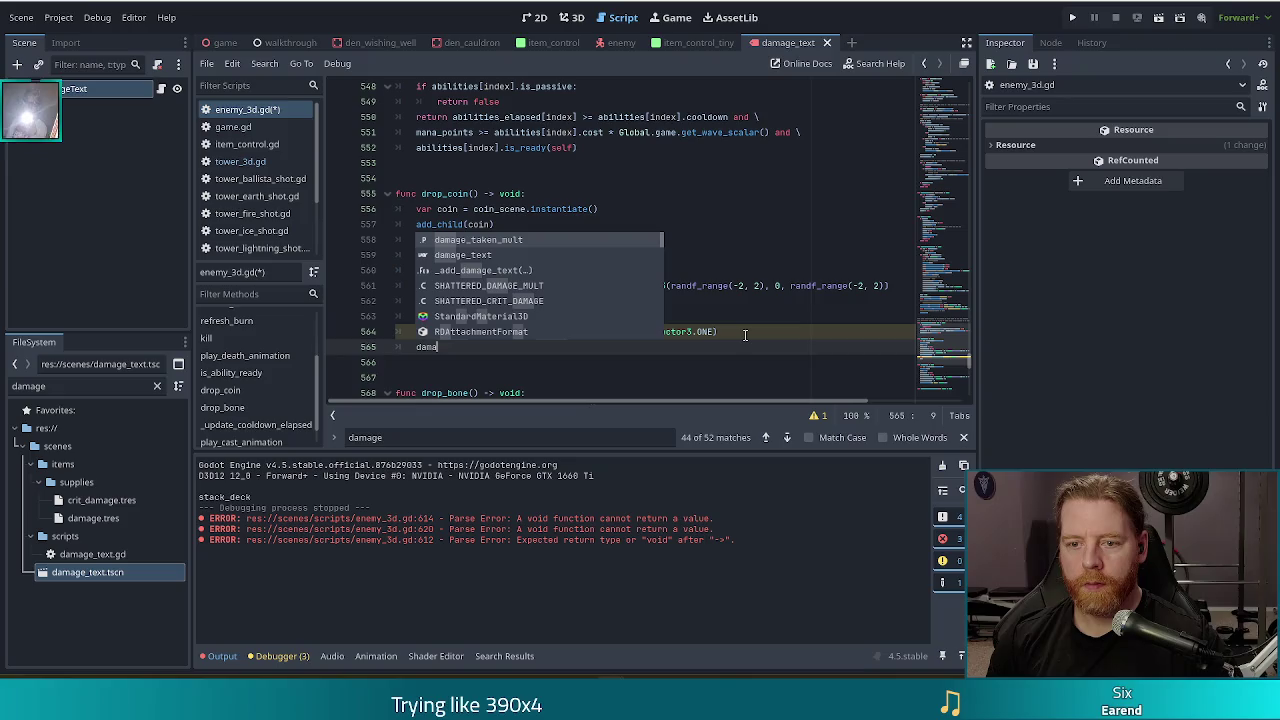
type("ge_text.out")
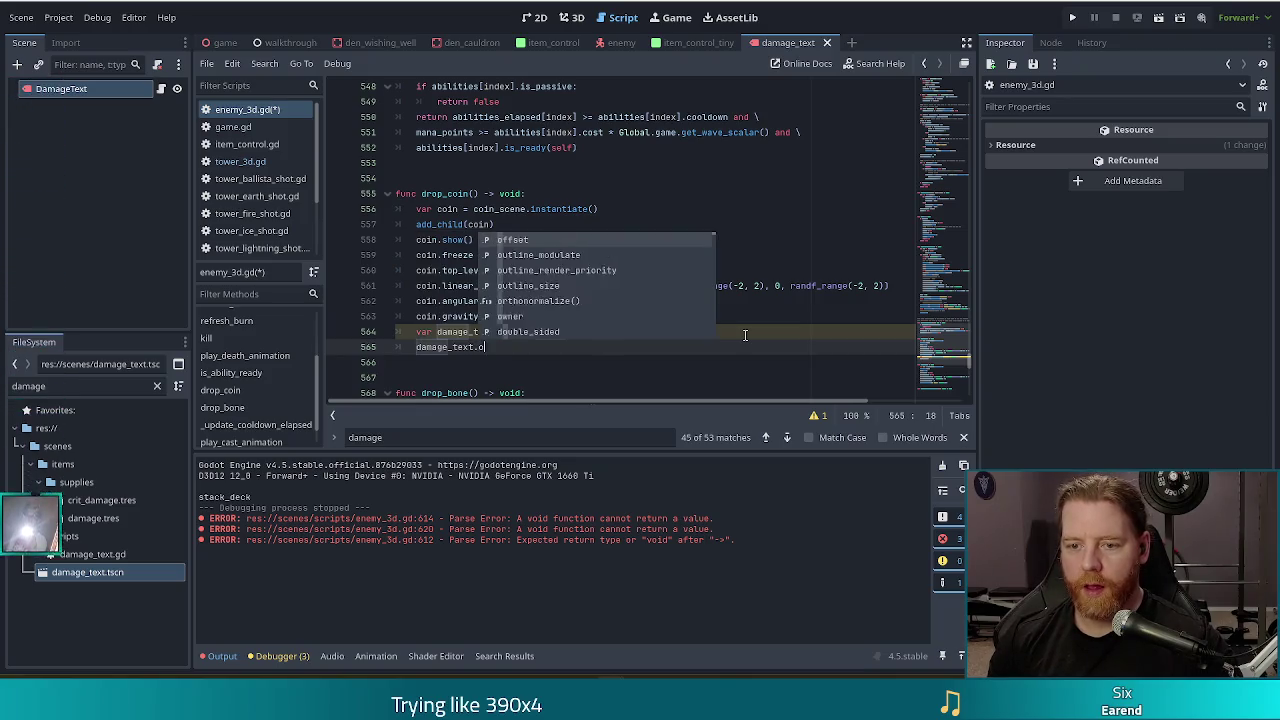
key("Return")
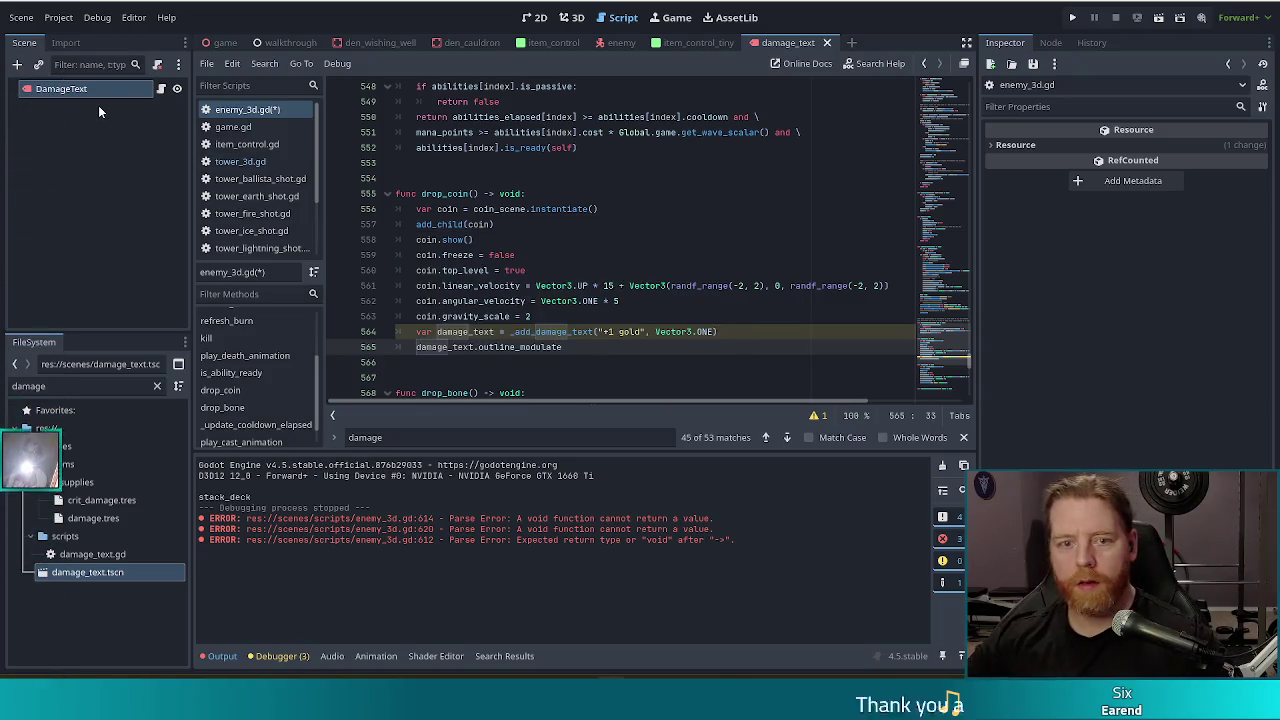
left_click(109, 91)
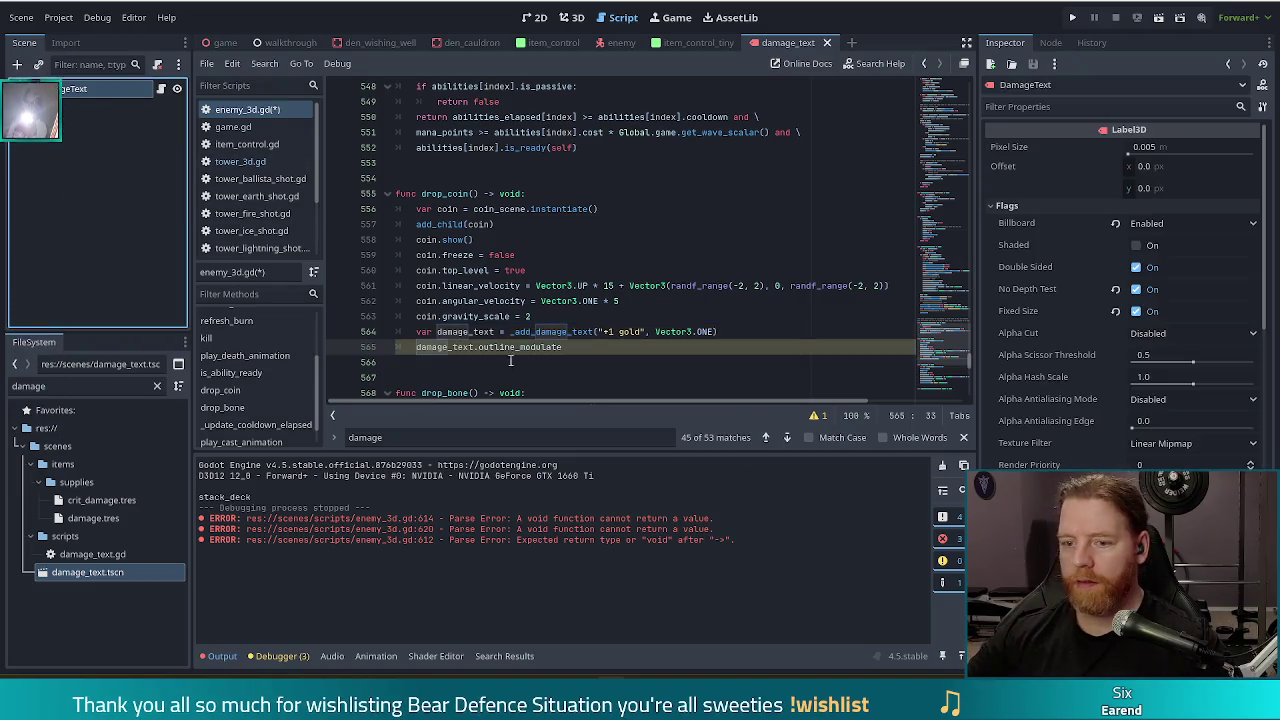
type(" = Color.")
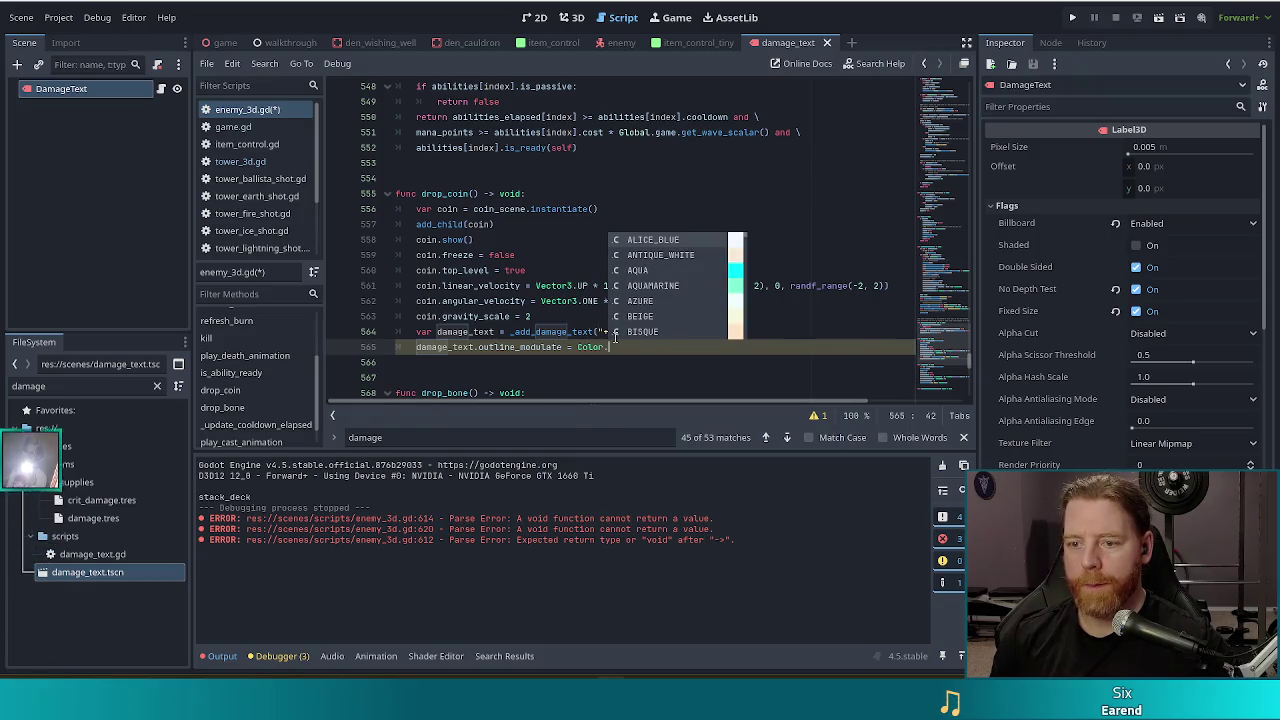
type("go")
key("Return")
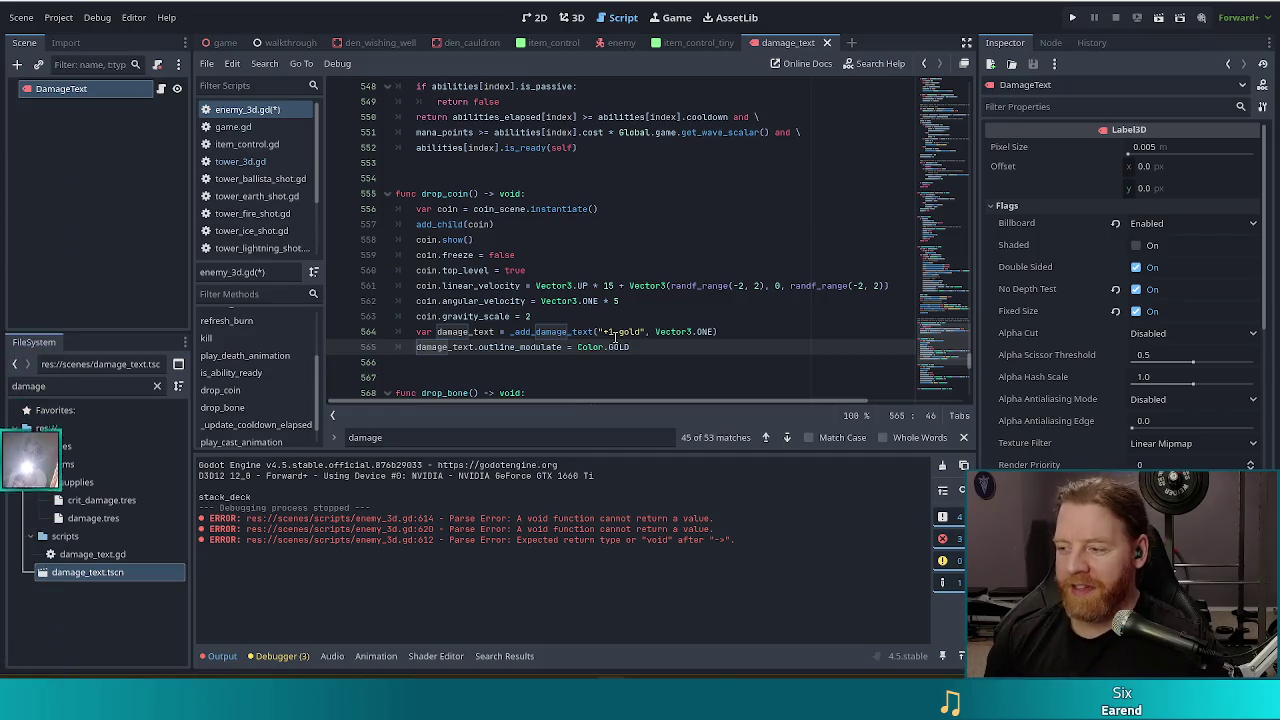
Copy the two gold-text lines into drop_bone, merging the variable onto the '+1 bone' line.
left_click_drag(718, 351, 742, 331)
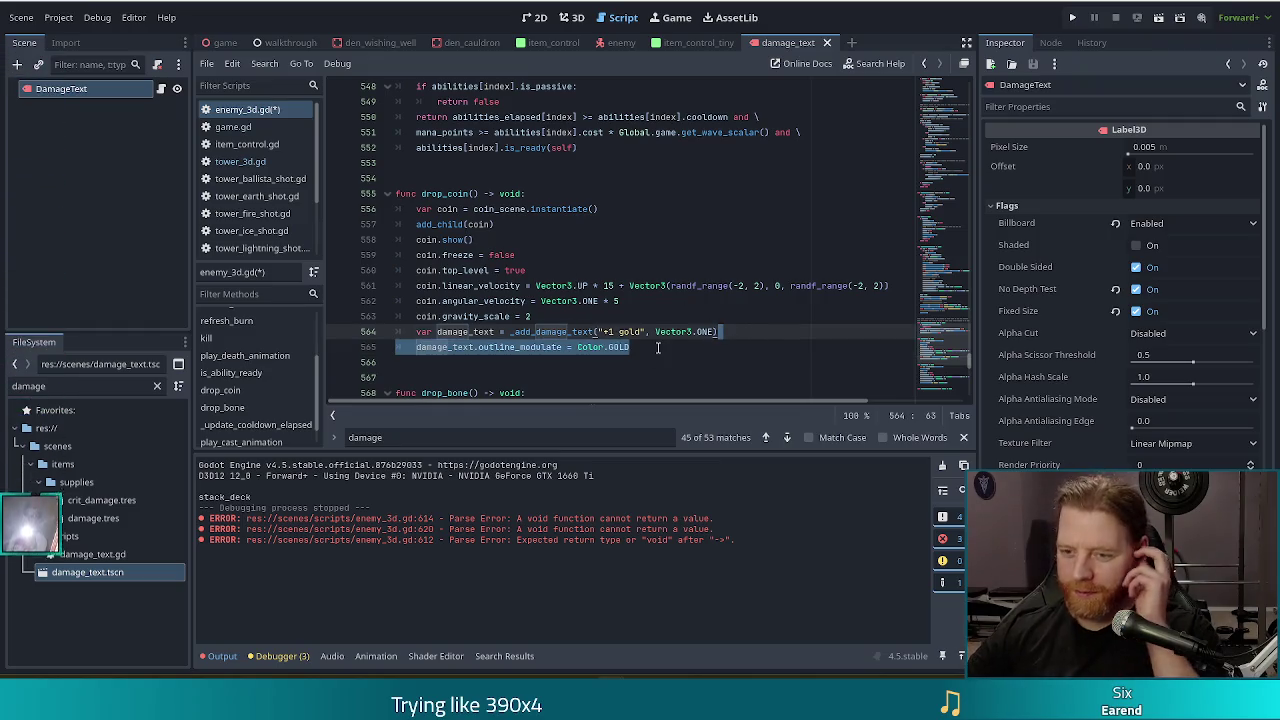
left_click_drag(658, 347, 650, 319)
key("ctrl+c")
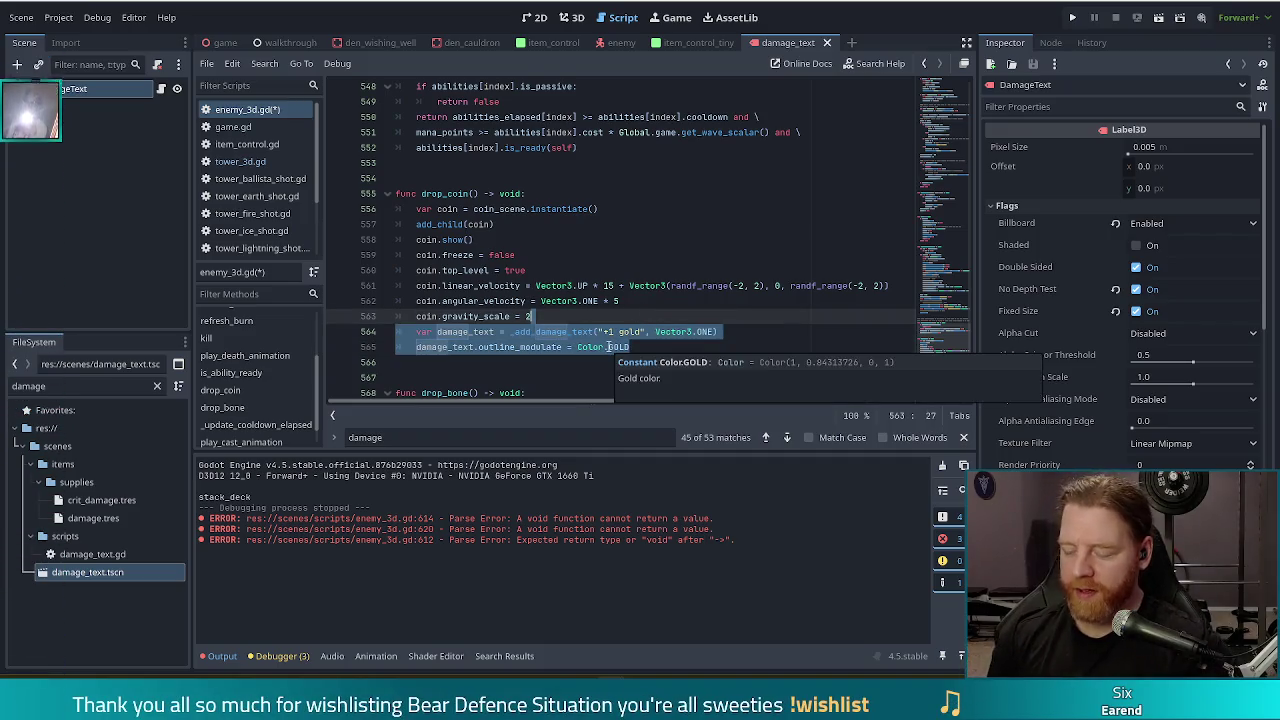
scroll(550, 224, "down", 4)
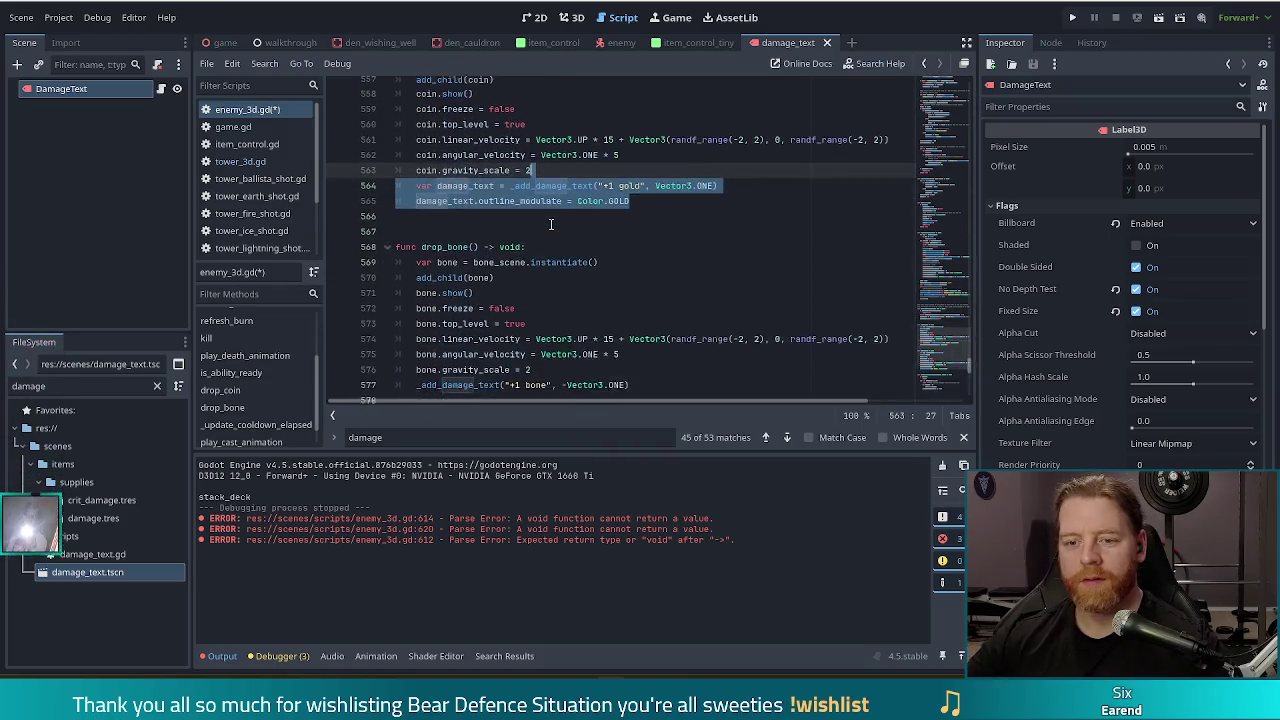
left_click_drag(660, 340, 663, 327)
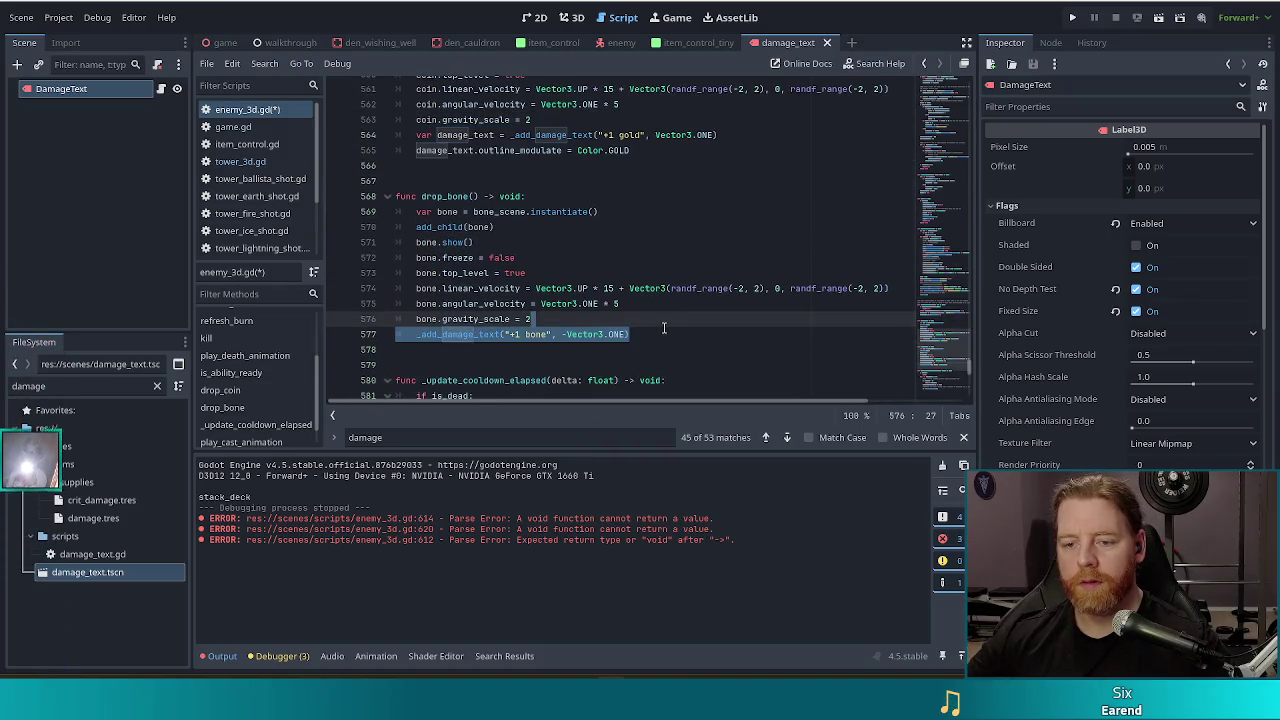
left_click(663, 333)
key("Return")
key("ctrl+v")
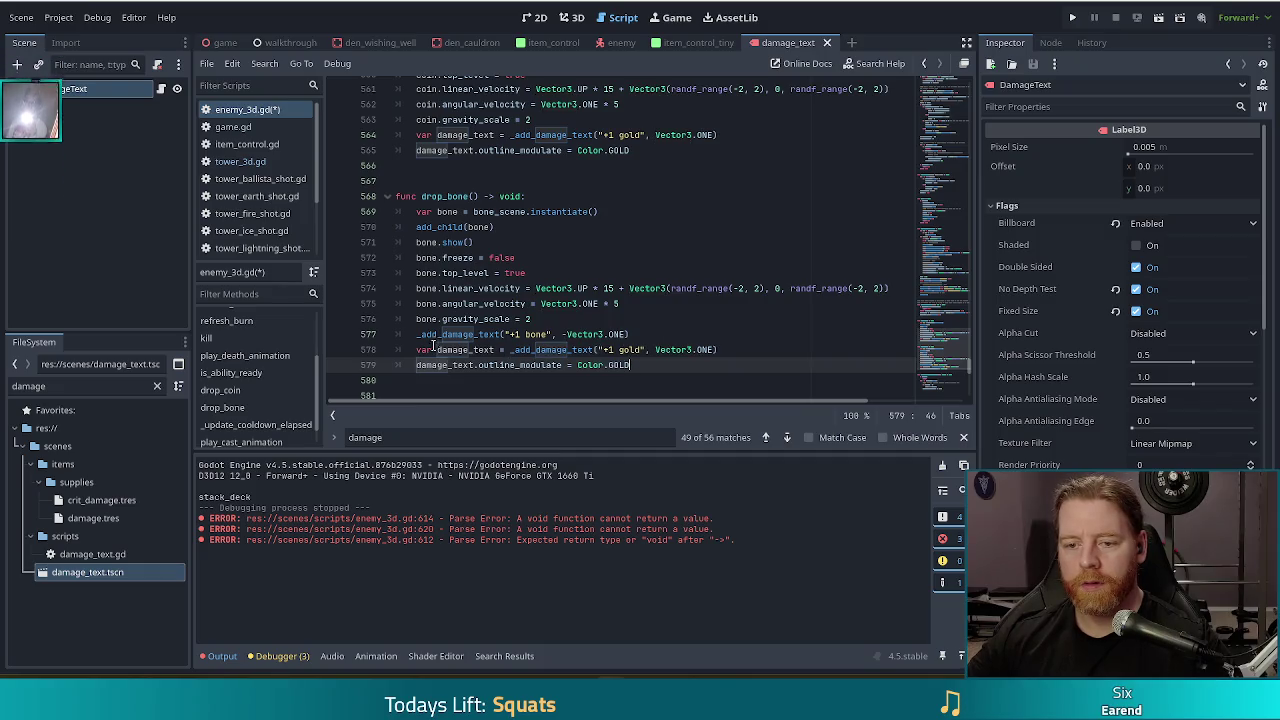
left_click(510, 349)
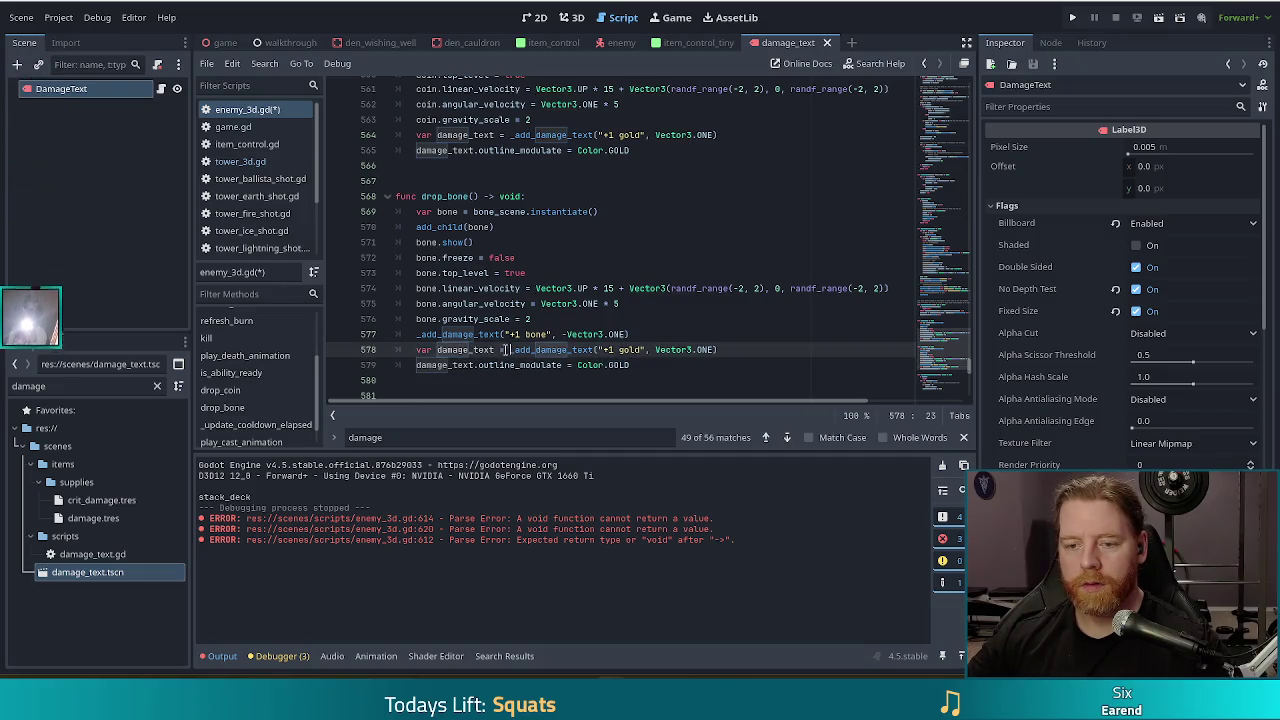
left_click(416, 335)
left_click_drag(742, 341, 740, 350)
key("BackSpace")
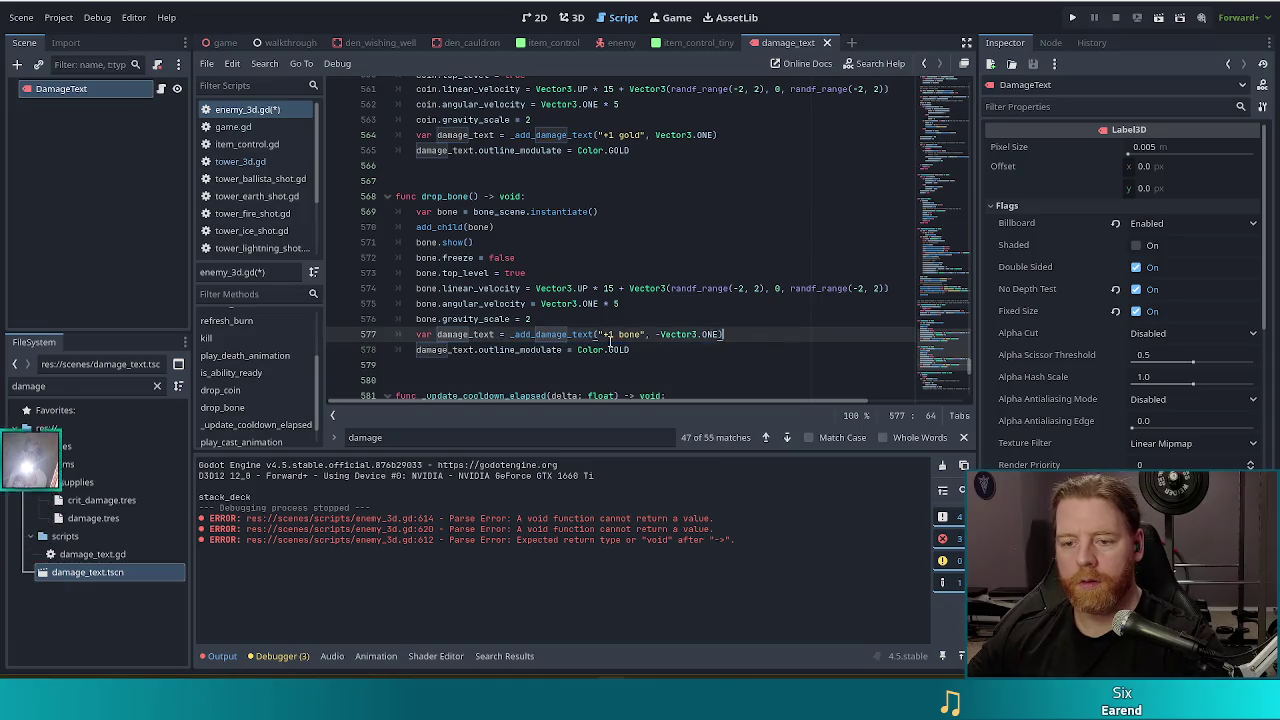
Change the bone text's outline colour to Color.RED and compare it with the gold lines.
left_click(767, 350)
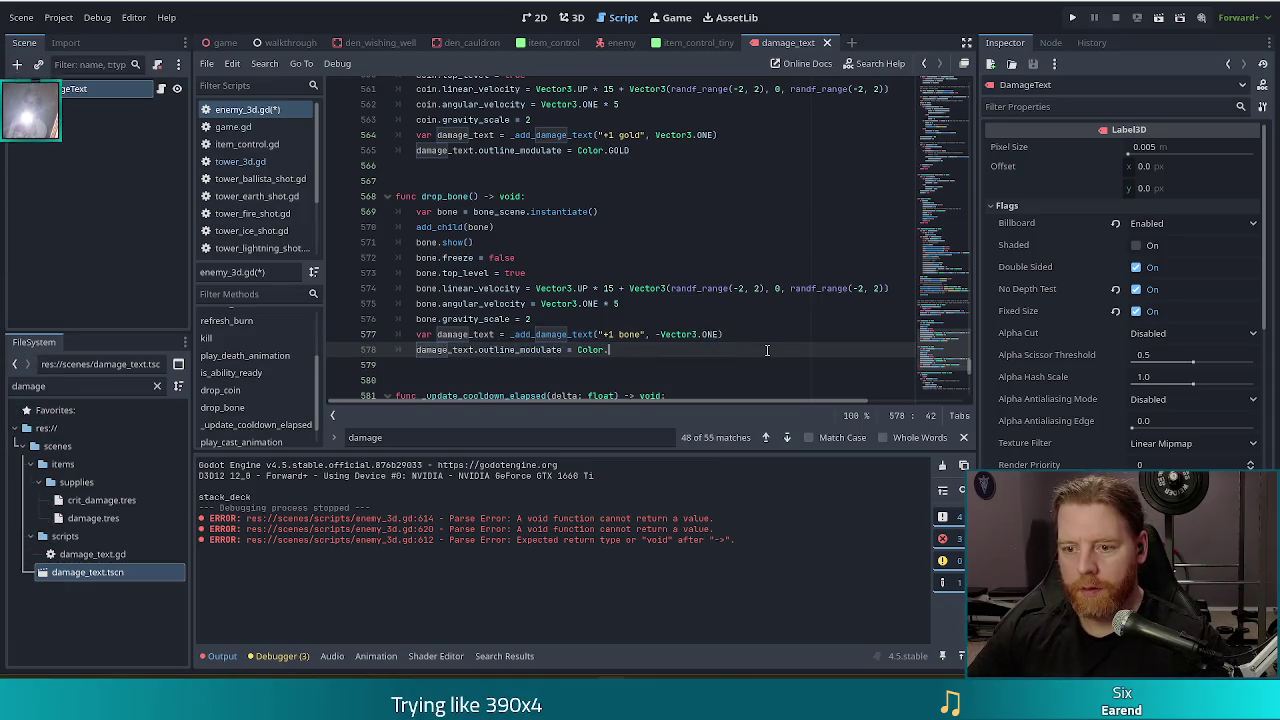
type("r")
key("Down")
key("Return")
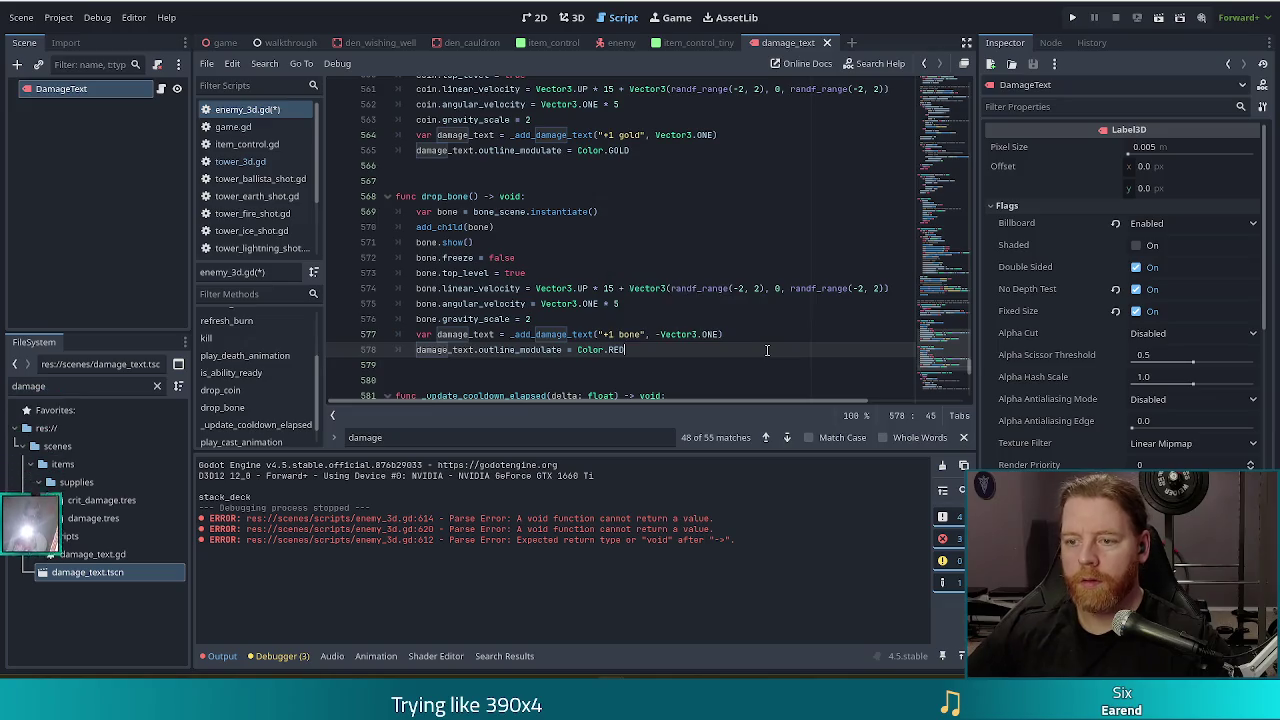
left_click(629, 150)
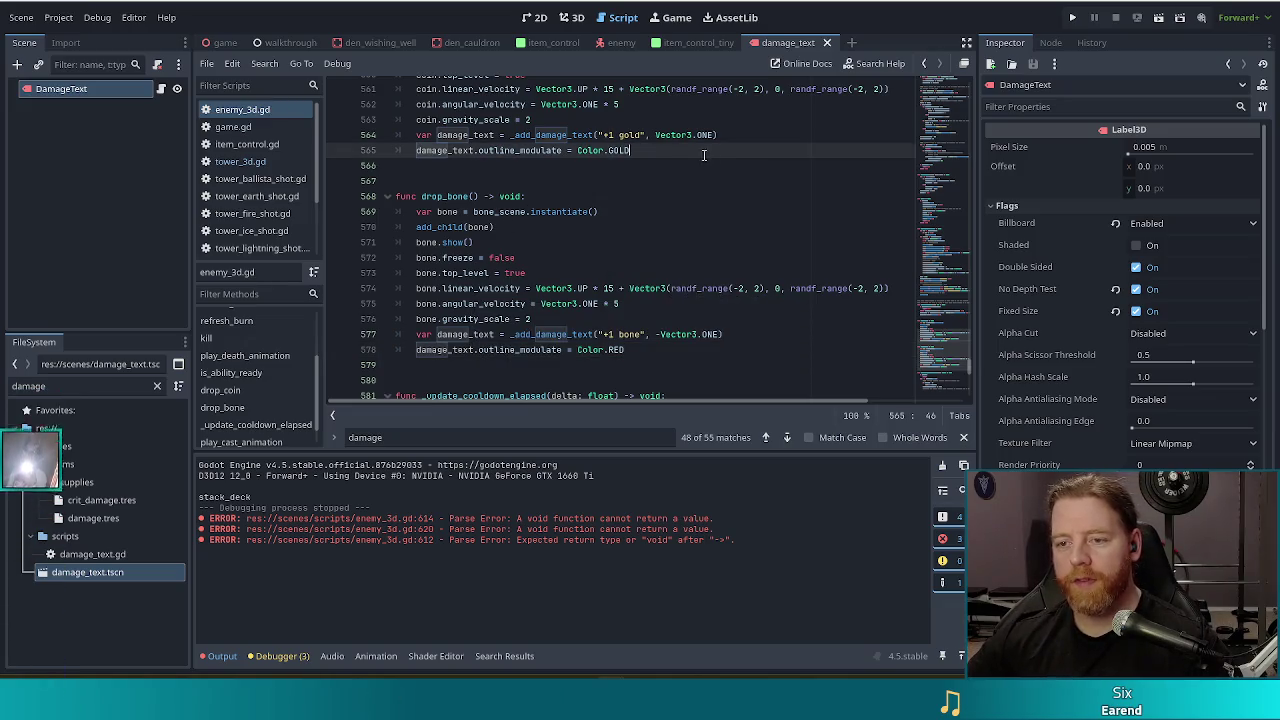
left_click_drag(727, 146, 736, 134)
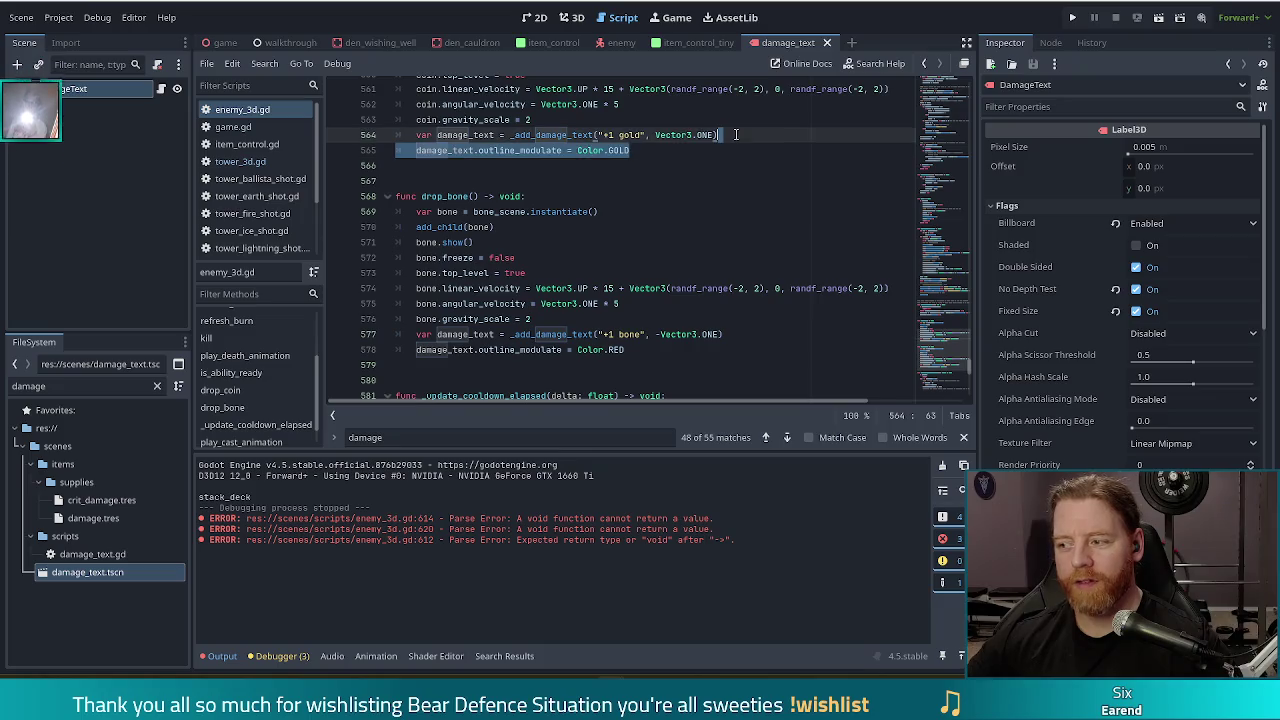
left_click(720, 147)
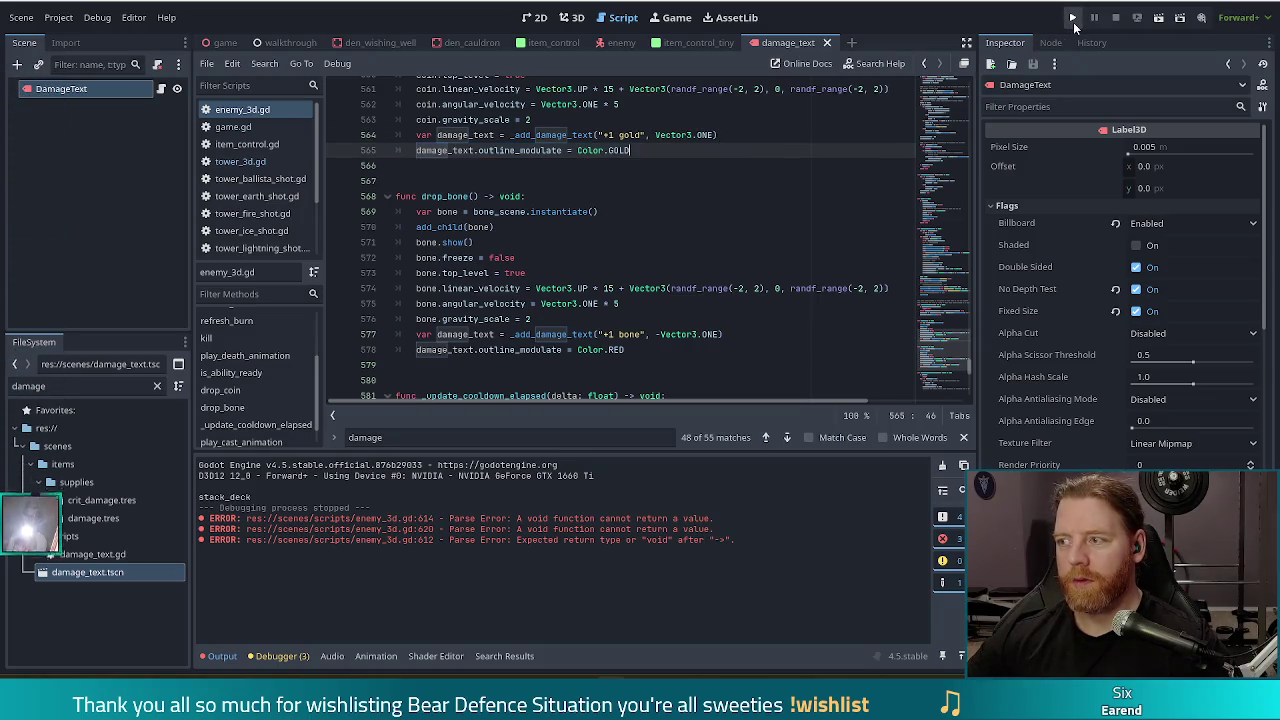
Run the project, start a new game, and take a wish from the wishing well.
left_click(1073, 19)
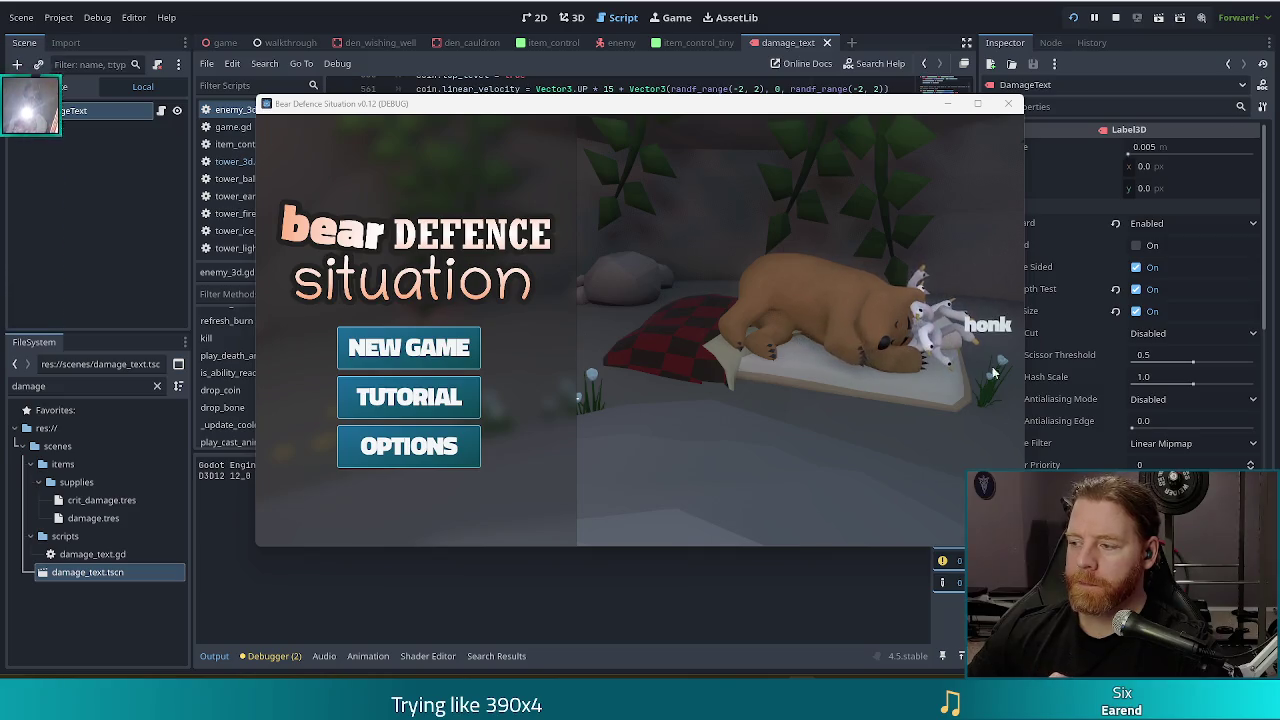
left_click(409, 347)
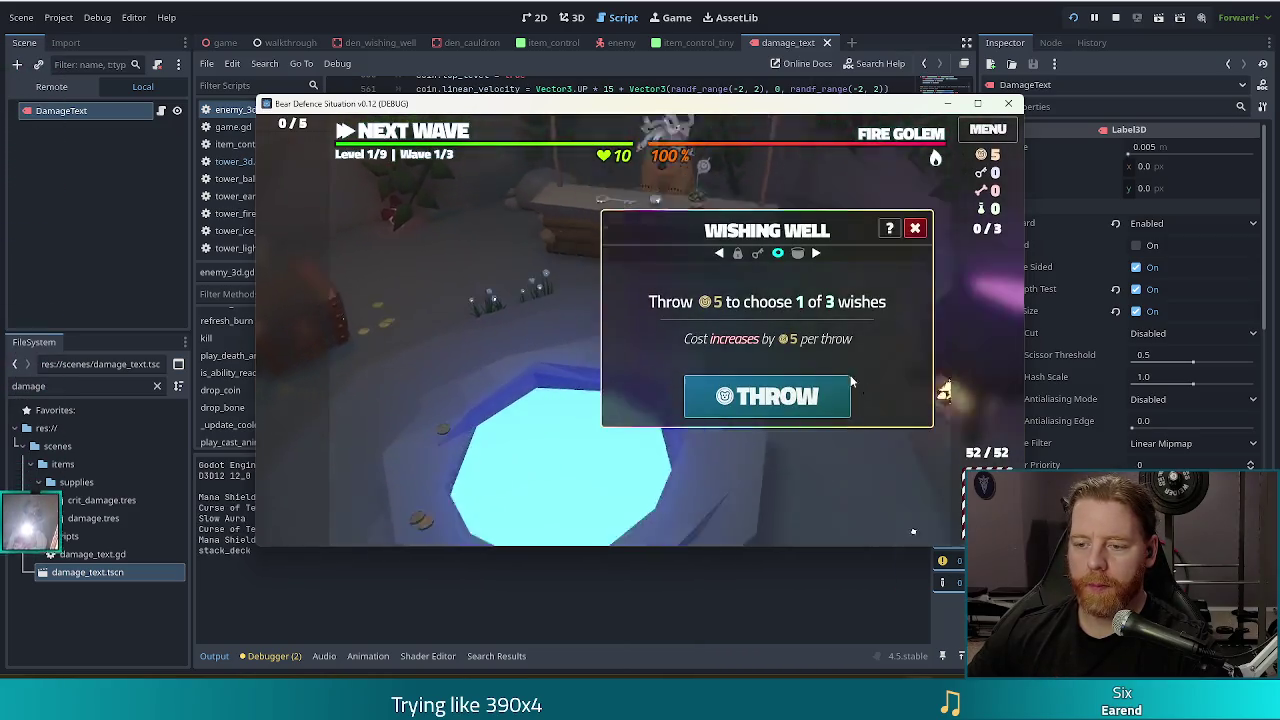
left_click(845, 390)
left_click(729, 442)
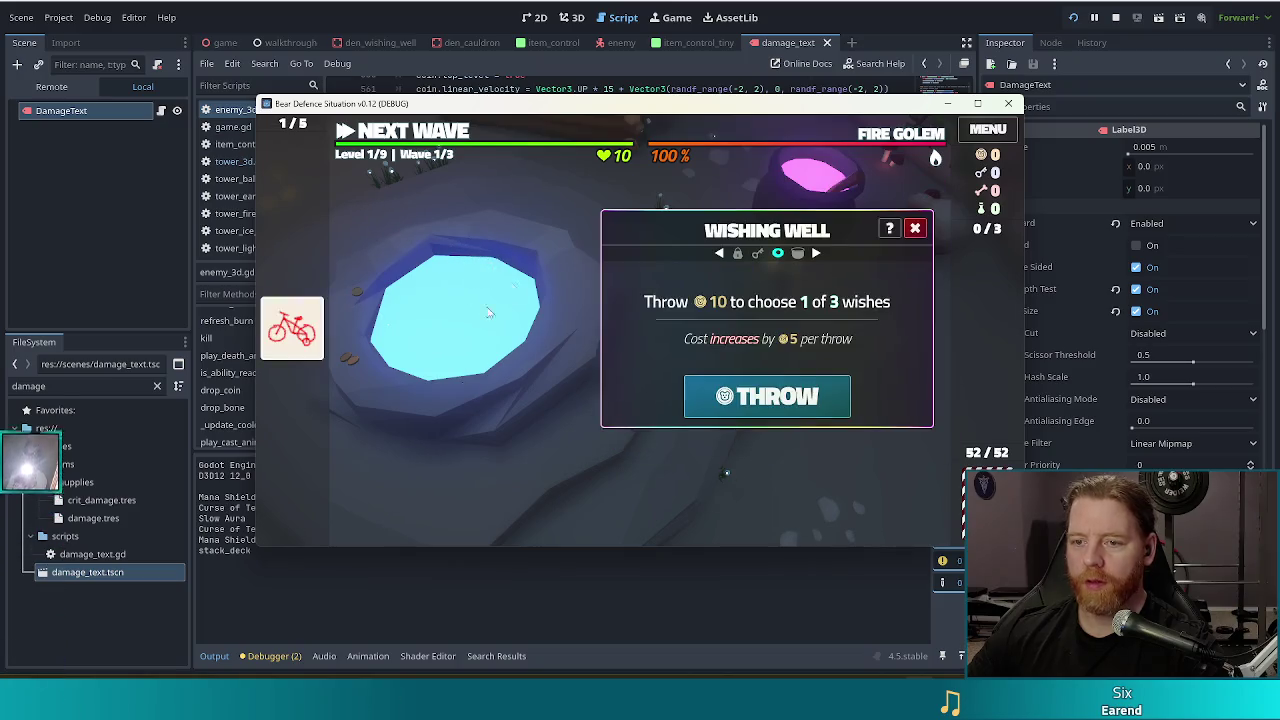
left_click(914, 228)
Run 'add_wish lucky_shot' in the console, then go to the level map.
key("grave")
type("a")
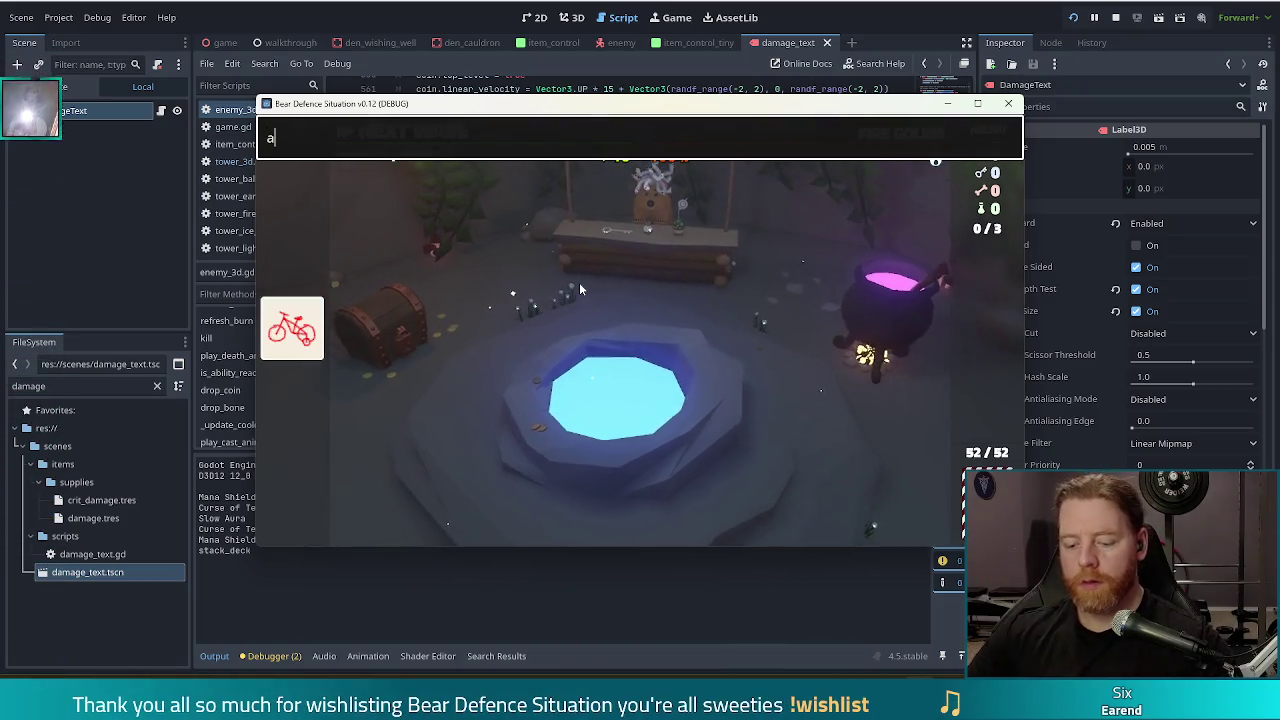
type("dd_wish lucky")
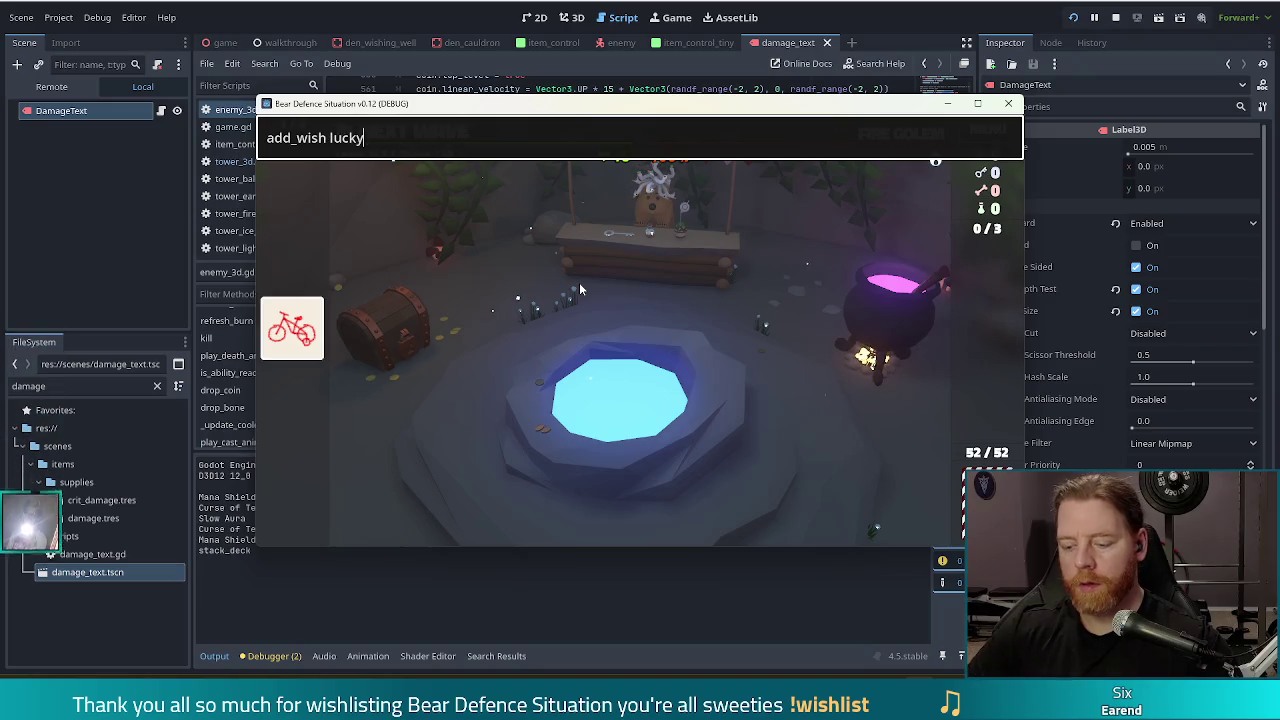
type("_shot")
key("Return")
key("Return")
key("grave")
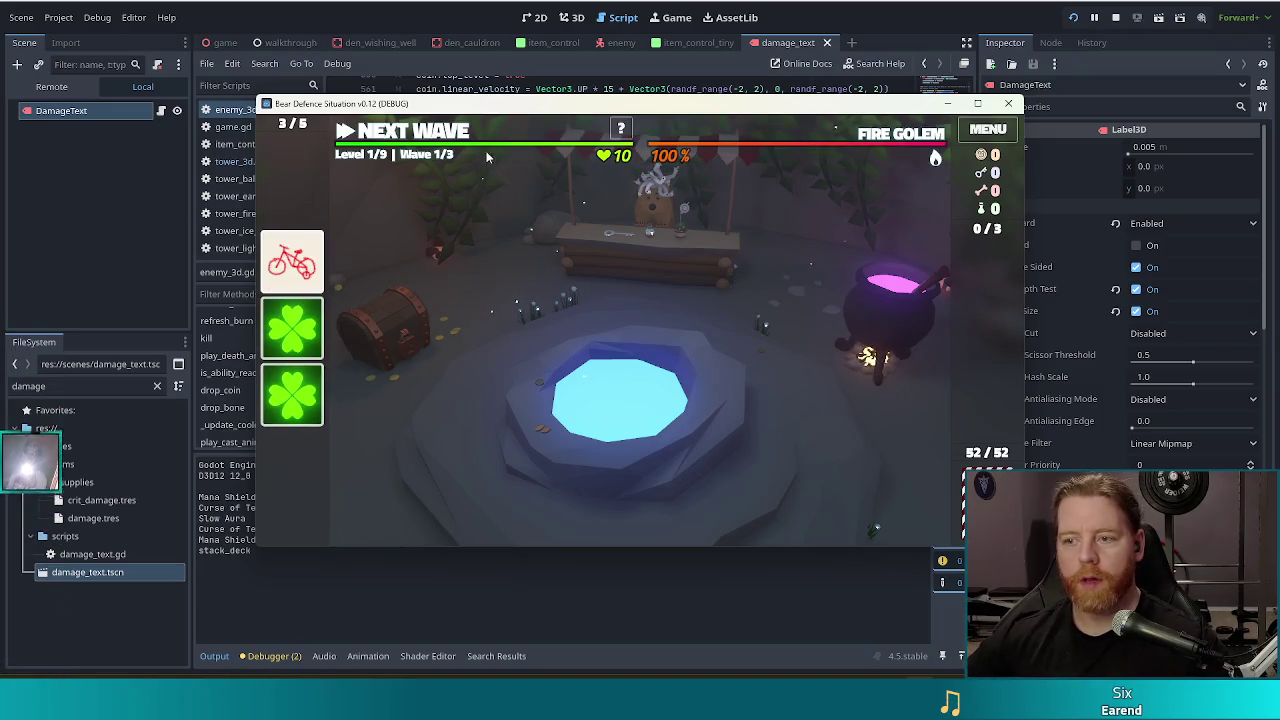
left_click(487, 157)
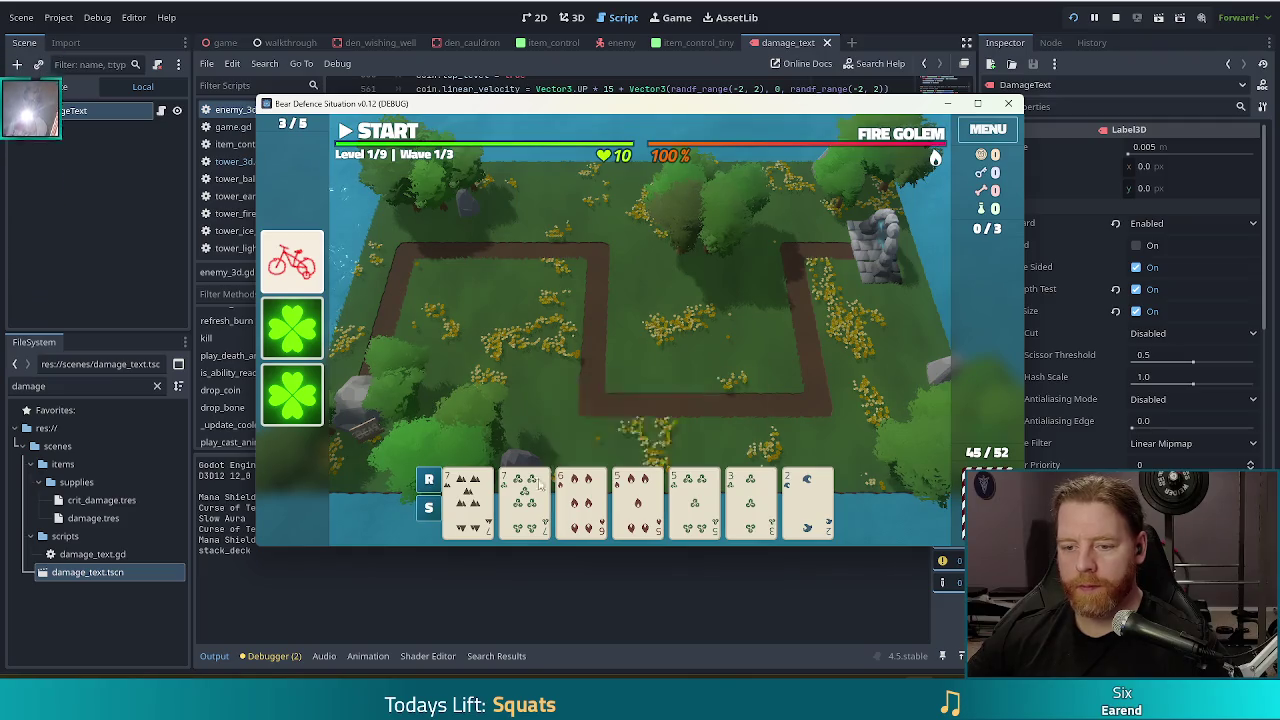
Build a Ballista tower from the selected cards and place it on the map.
left_click(540, 485)
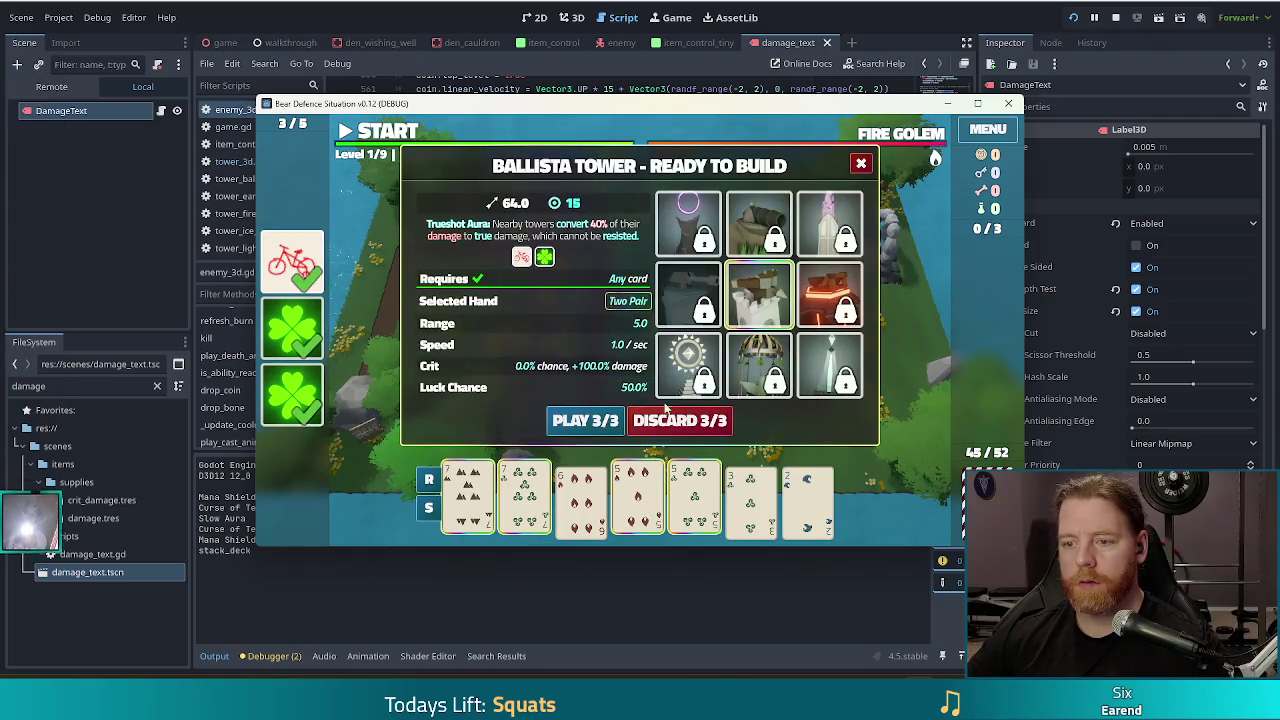
left_click(587, 421)
left_click(741, 350)
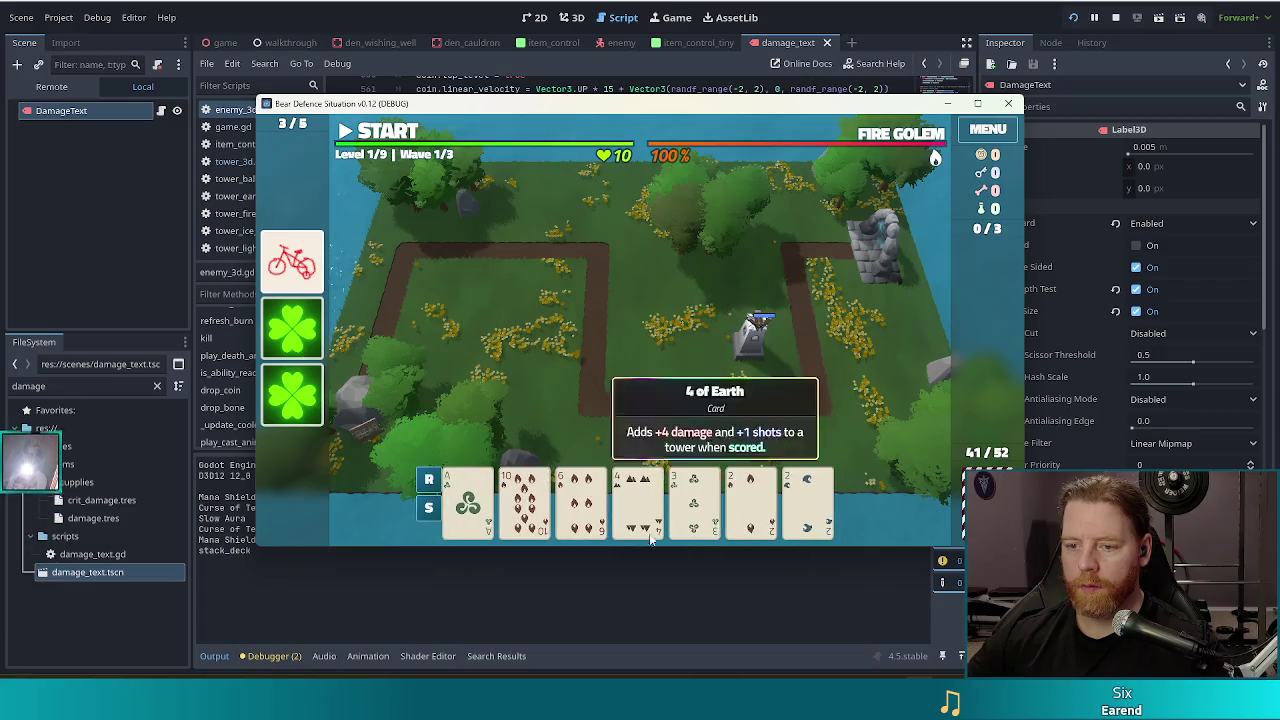
Discard two cards, then play two Aces and two 2s as a second Ballista beside the first.
left_click(693, 500)
left_click(637, 500)
left_click(580, 500)
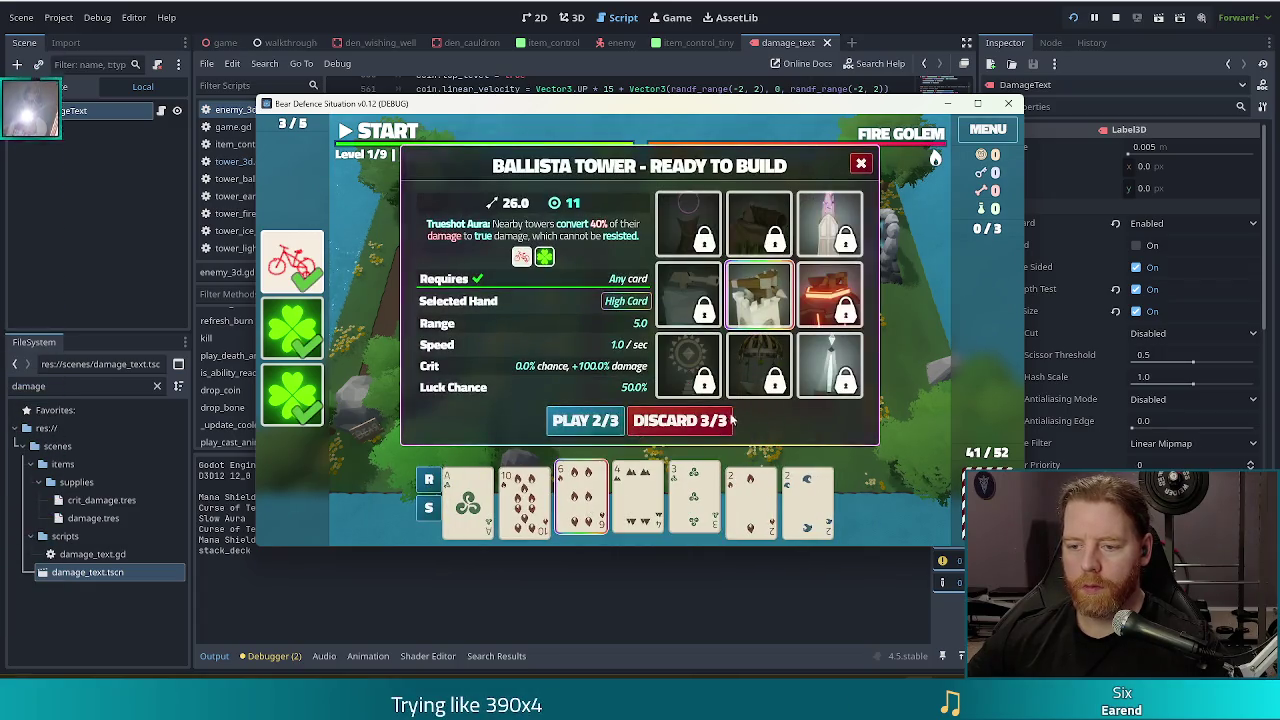
left_click(722, 430)
left_click(524, 500)
left_click(468, 500)
left_click(693, 500)
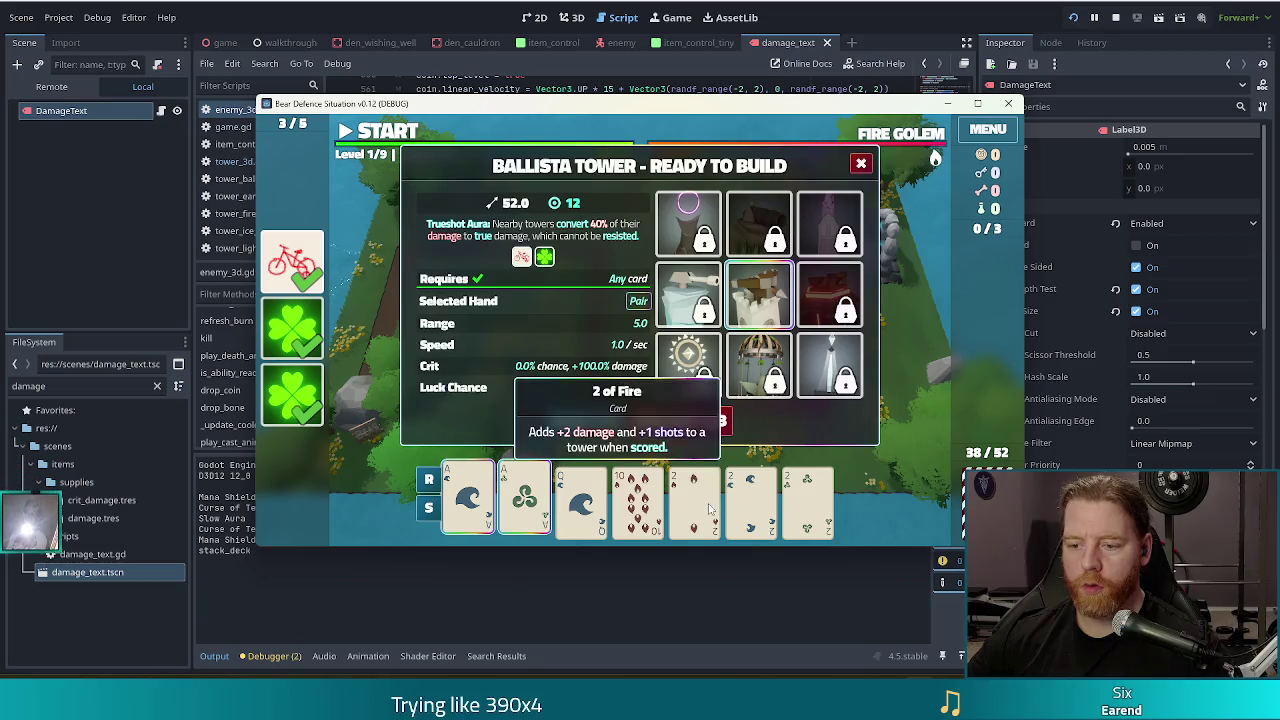
left_click(751, 500)
left_click(585, 420)
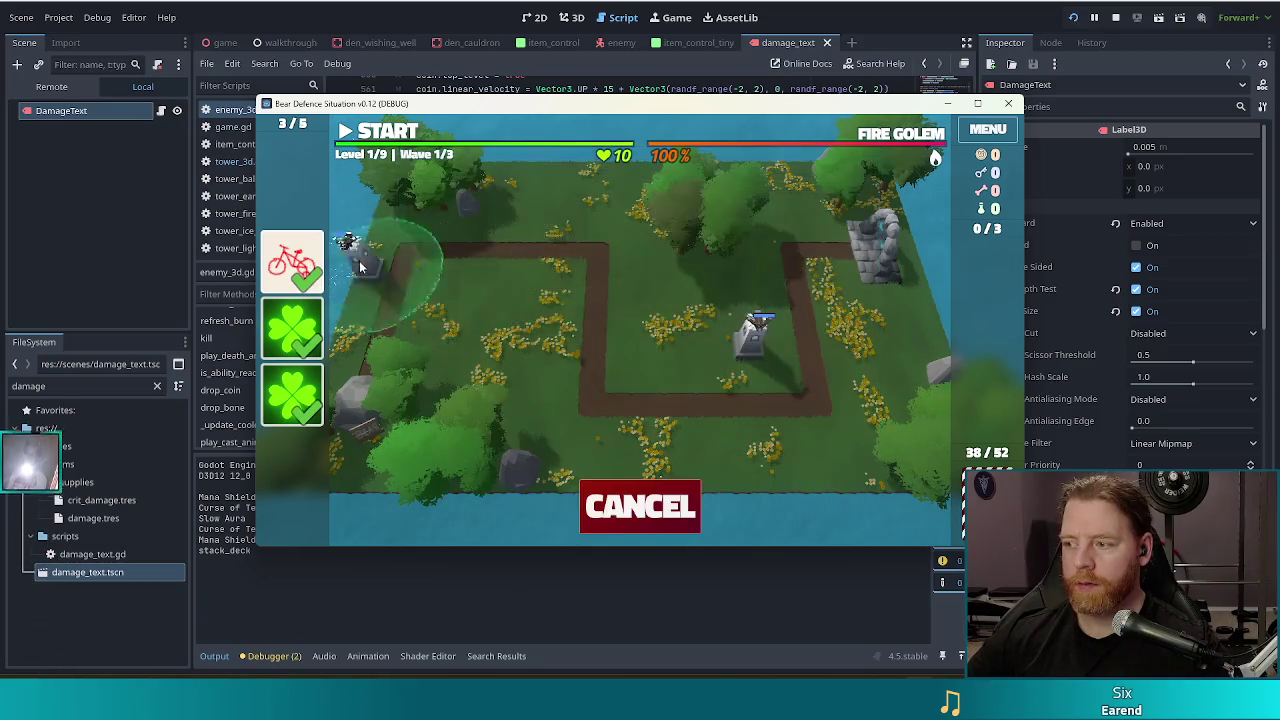
left_click(657, 350)
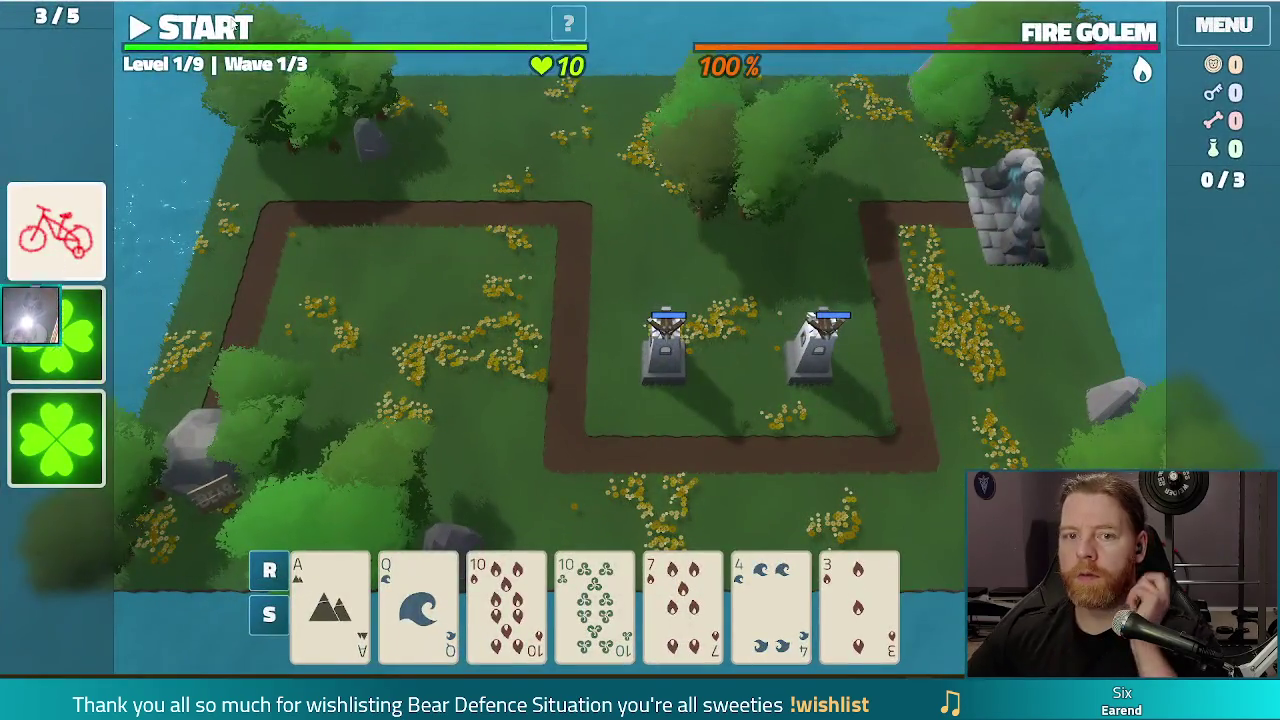
Run the first wave, dismiss its summary, and start the second wave.
left_click(200, 28)
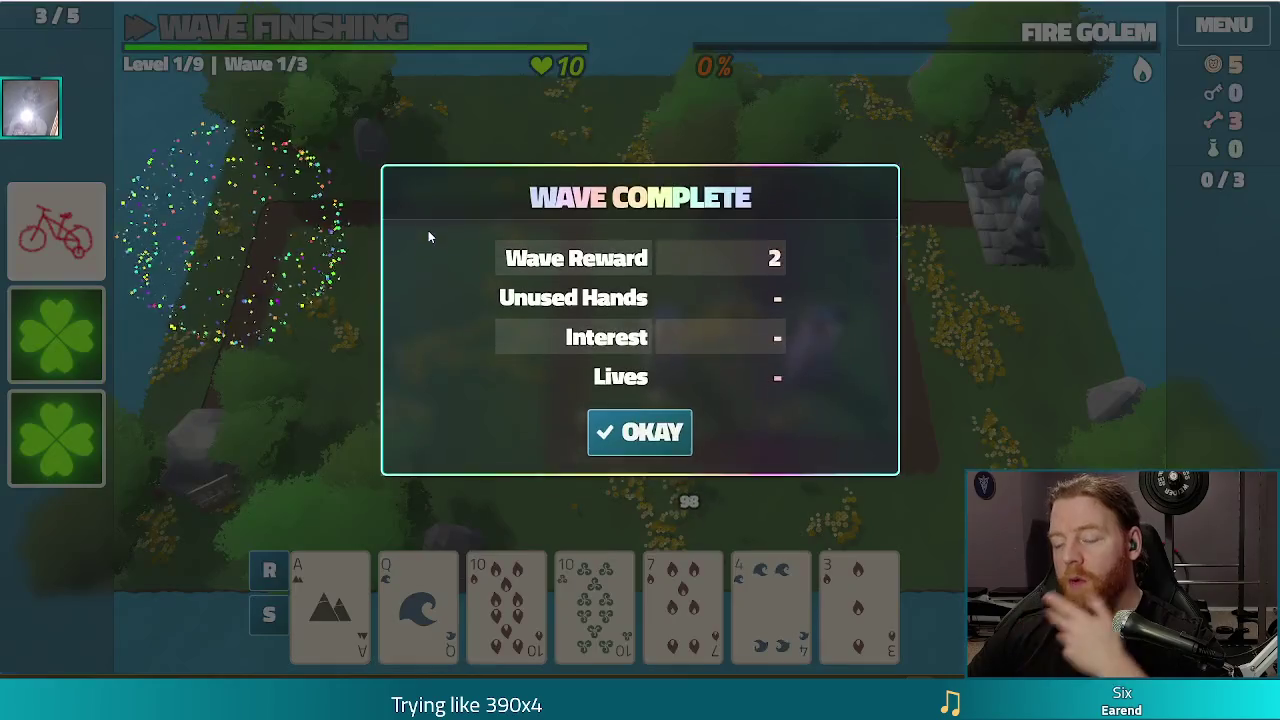
left_click(645, 445)
left_click(190, 28)
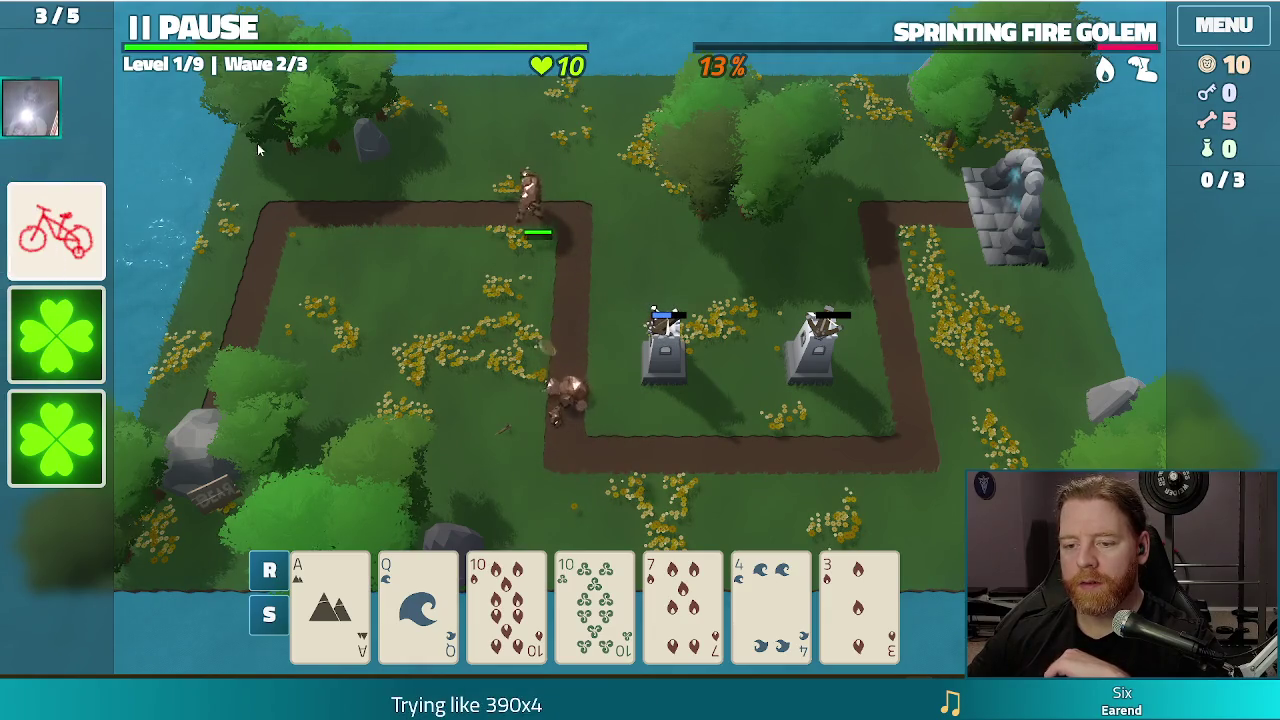
Pause the game and discard the 7, 4 and 3 for new cards.
left_click(464, 37)
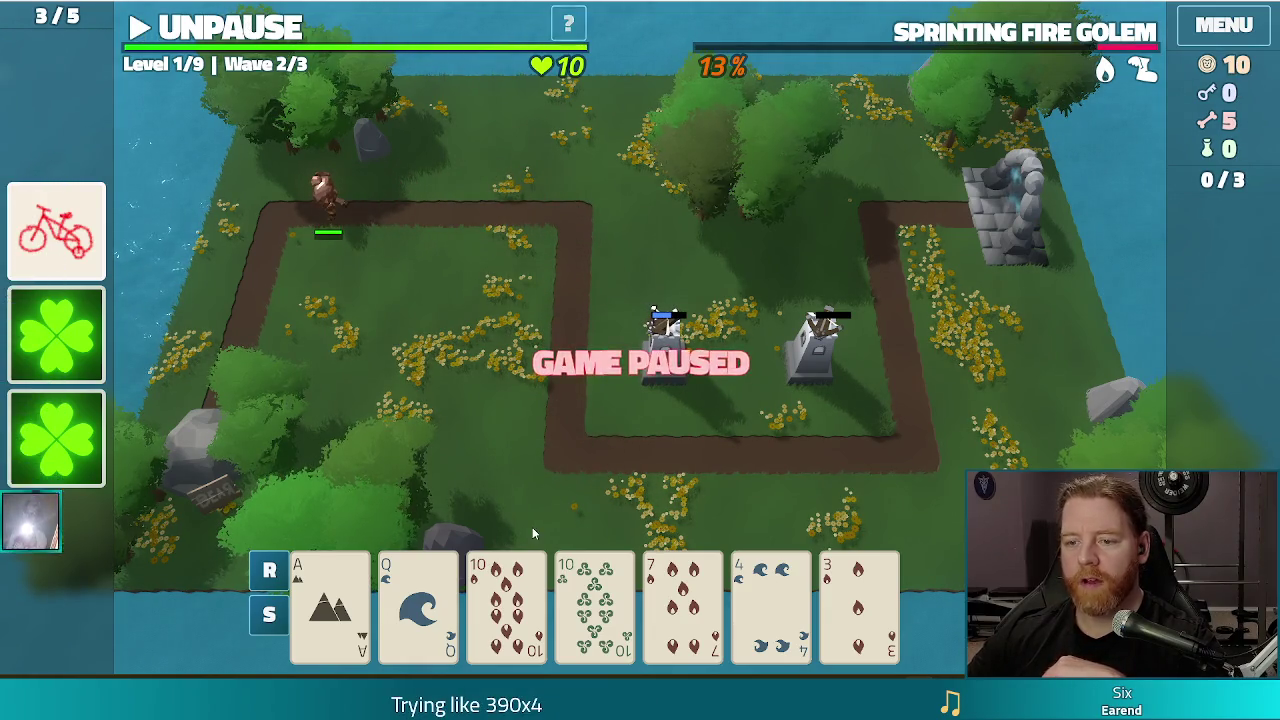
left_click(858, 608)
left_click(770, 608)
left_click(682, 608)
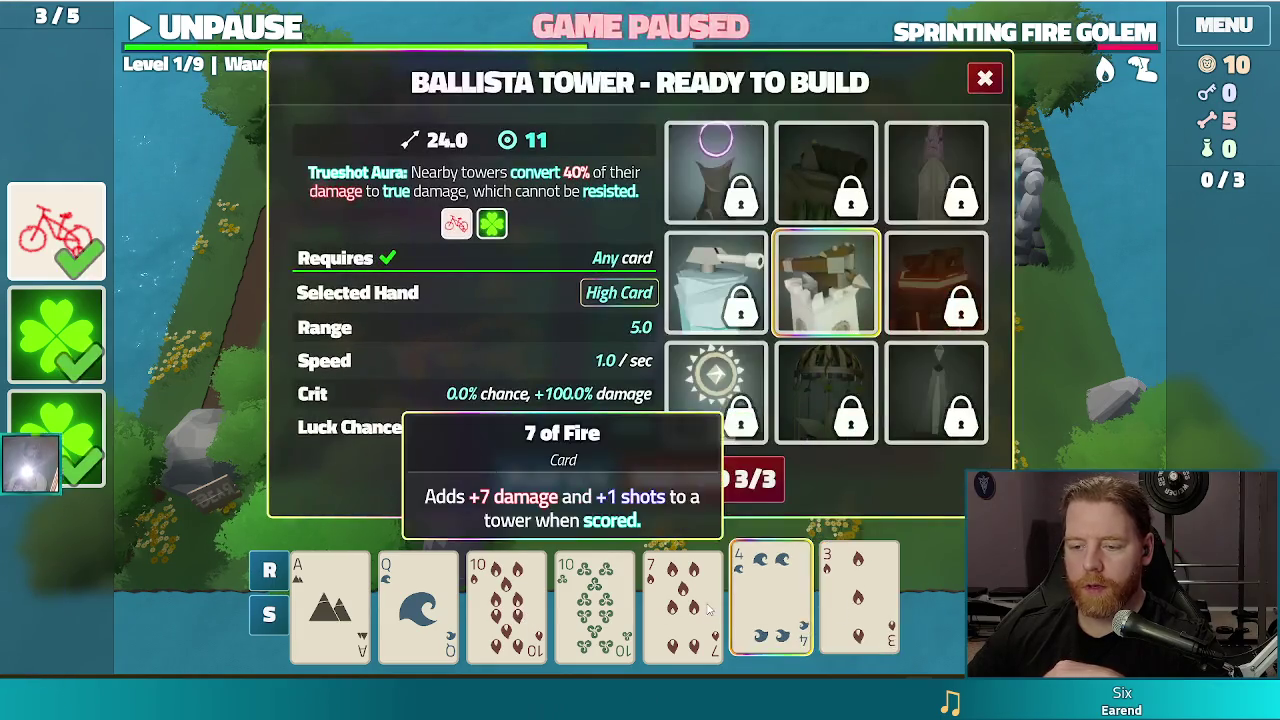
left_click(660, 475)
Play three 10s as a Ballista by the top-left path bend, then resume and finish wave 2.
left_click(636, 600)
left_click(724, 600)
left_click(812, 600)
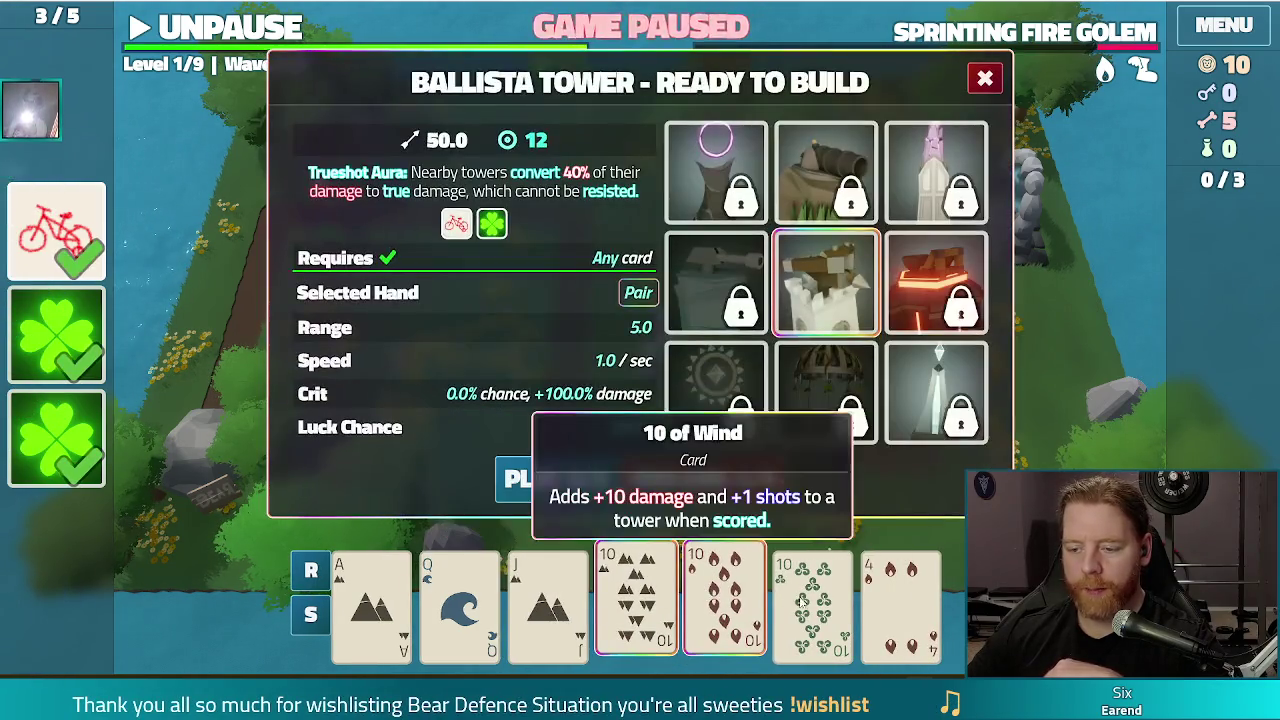
left_click(600, 480)
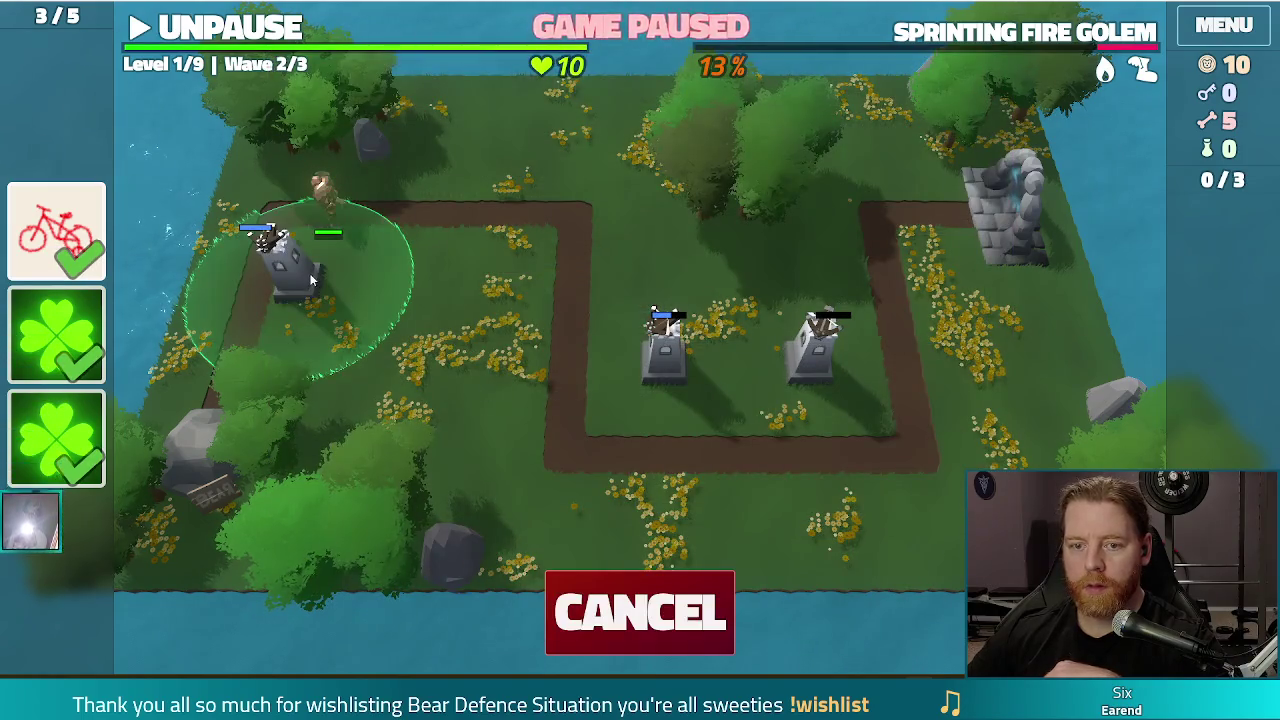
left_click(337, 270)
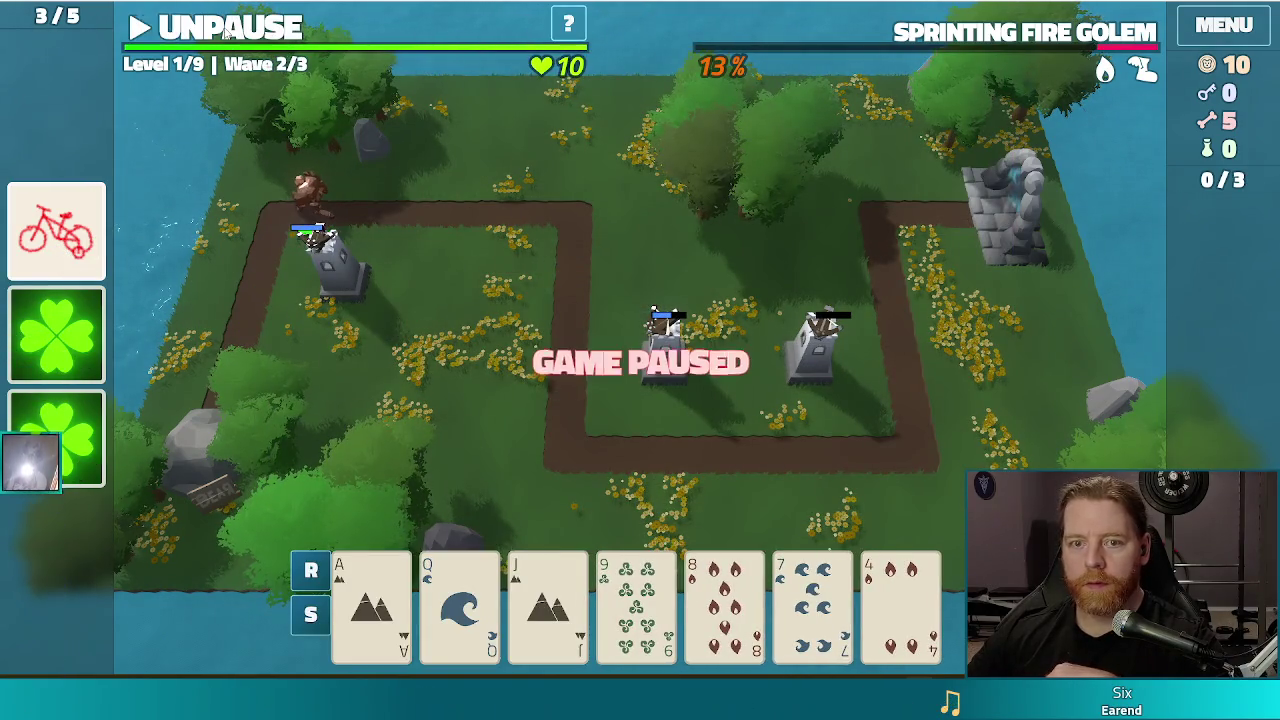
key("space")
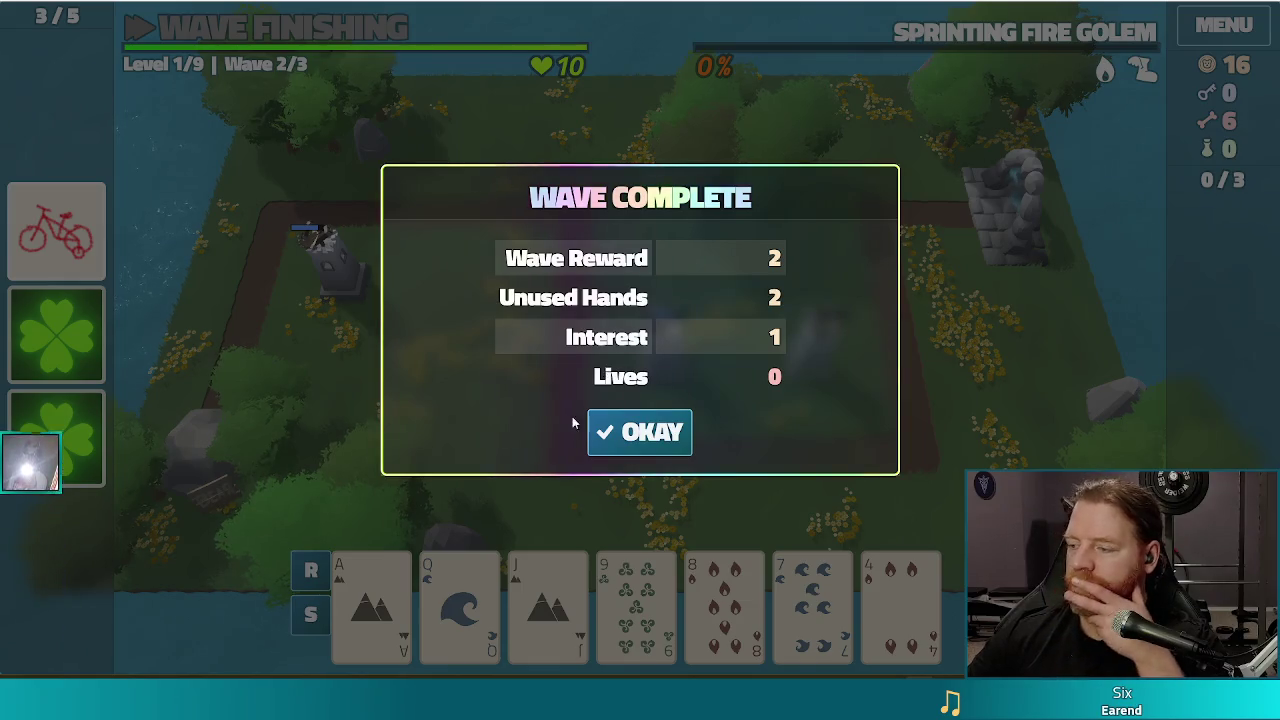
left_click(657, 441)
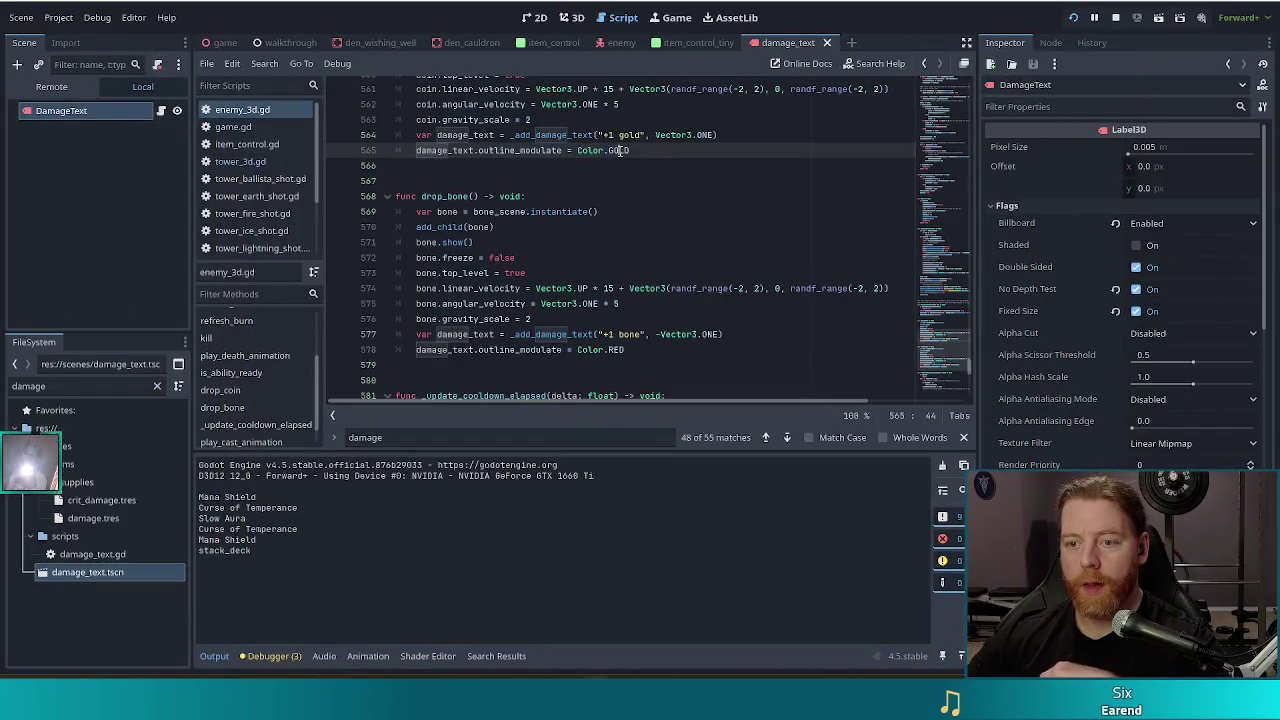
Change line 565's outline from Color.GOLD to Color.DARK_GOLDENROD, save, and return to the game.
key("BackSpace")
key("BackSpace")
key("BackSpace")
type("gold")
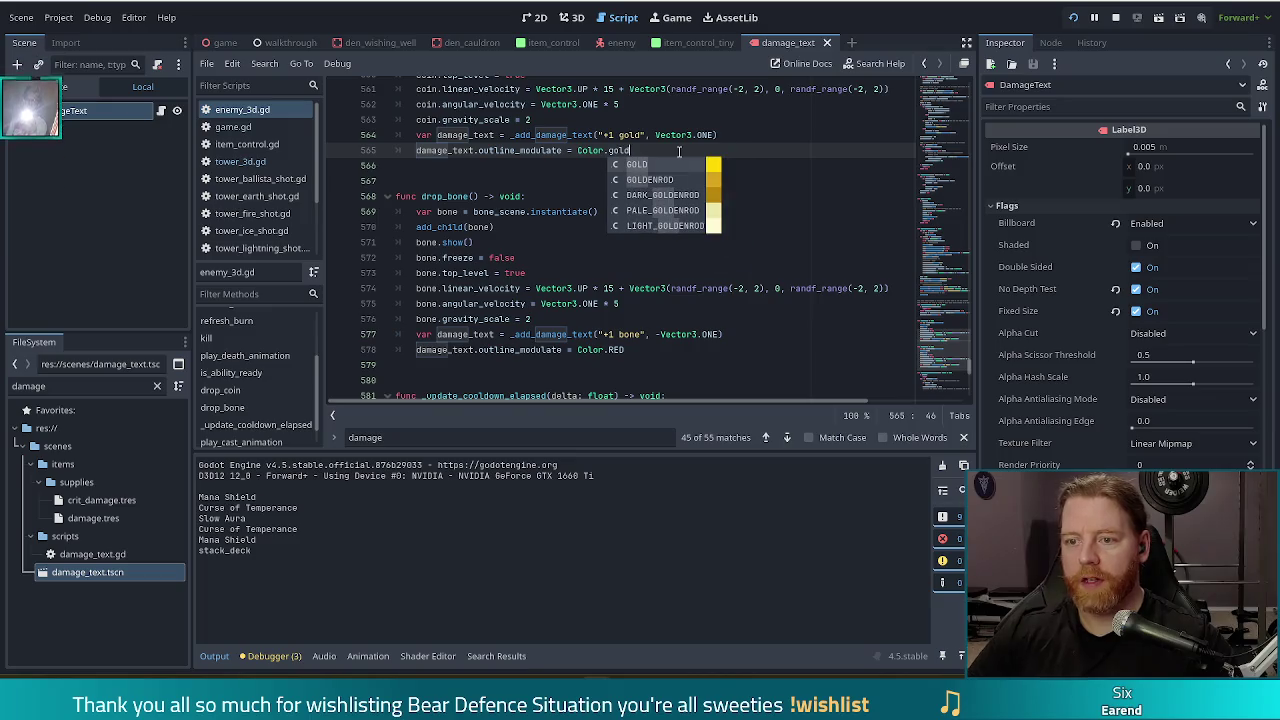
left_click(665, 207)
key("ctrl+s")
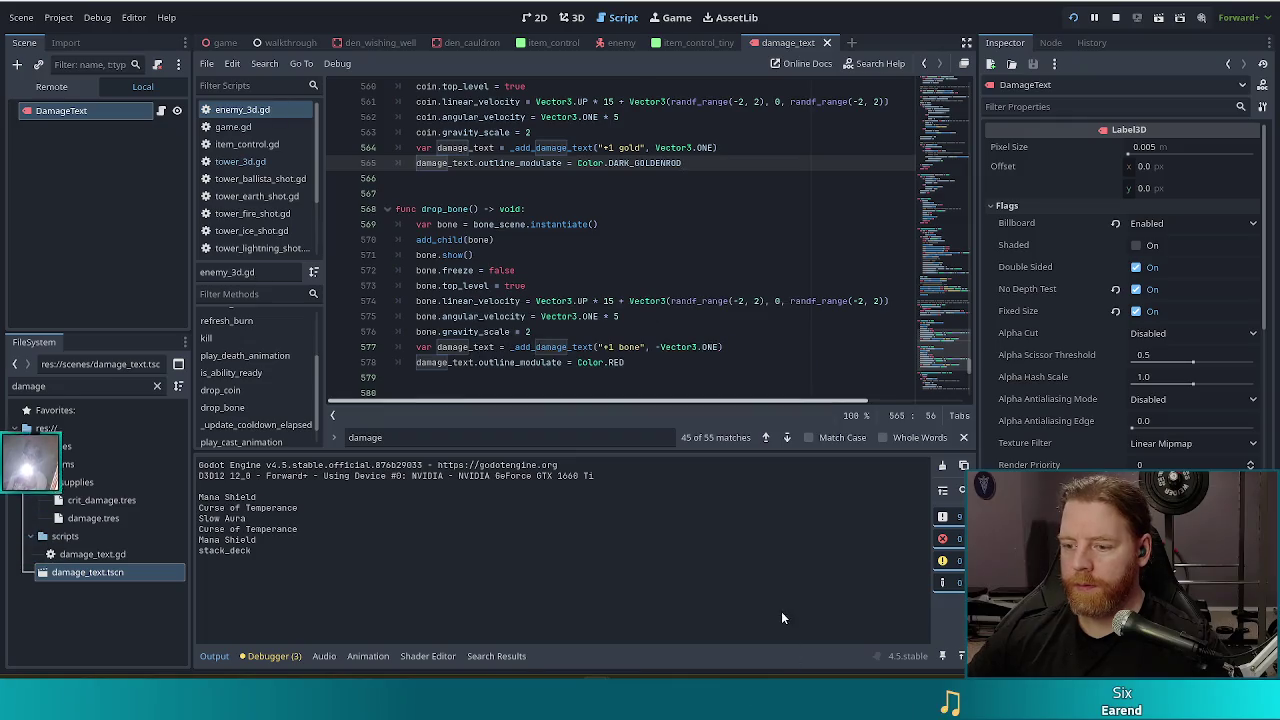
key("alt+Tab")
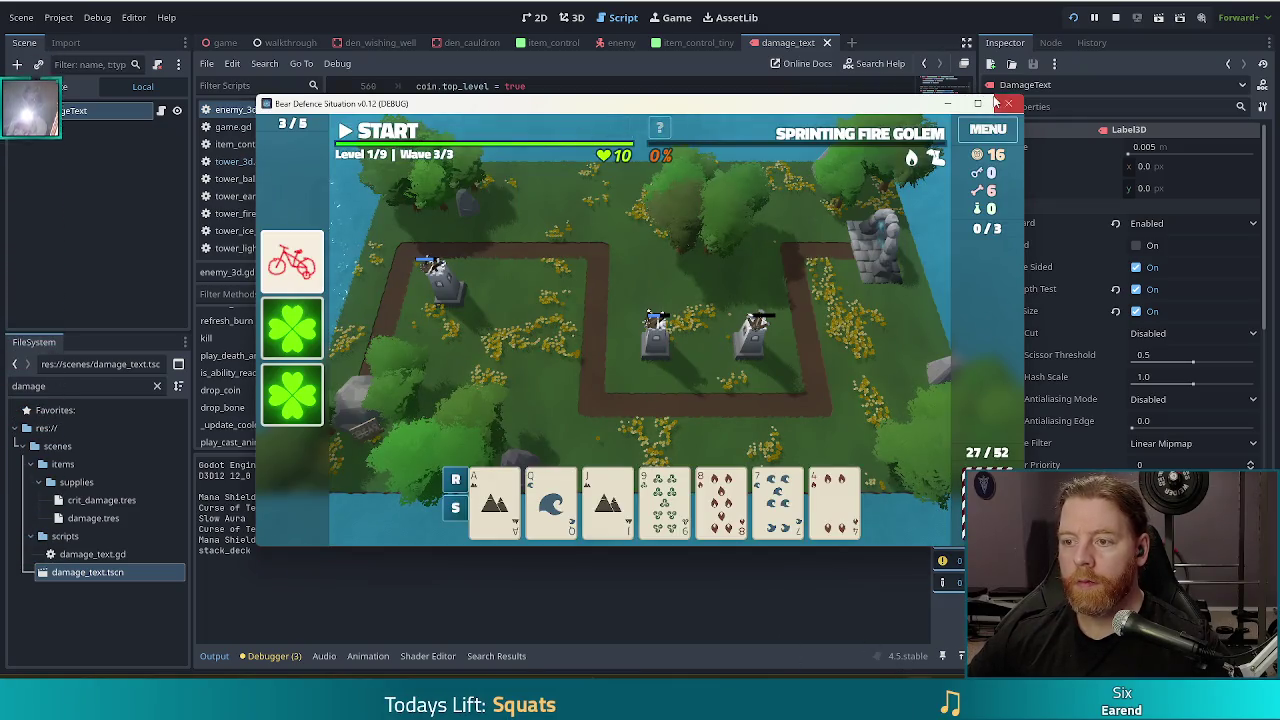
Maximize the game, discard the 9, and build a Two Pair Ballista behind the right-hand tower.
left_click(979, 103)
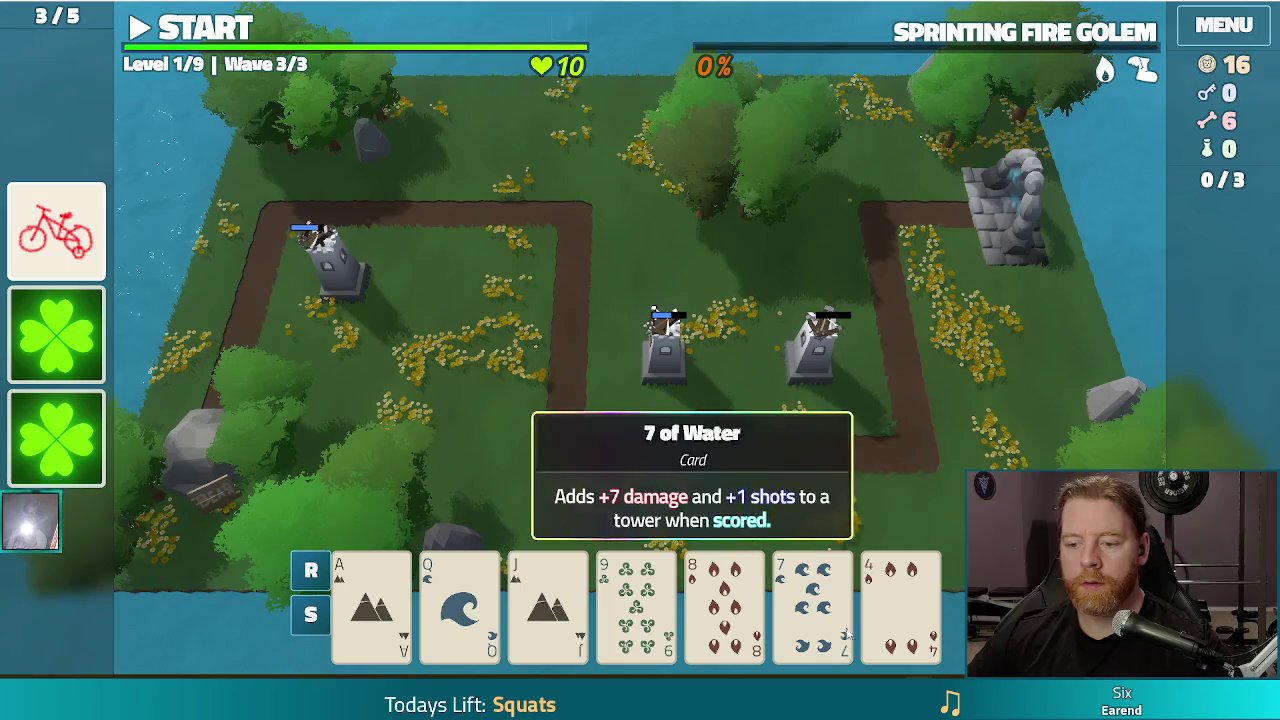
left_click(815, 600)
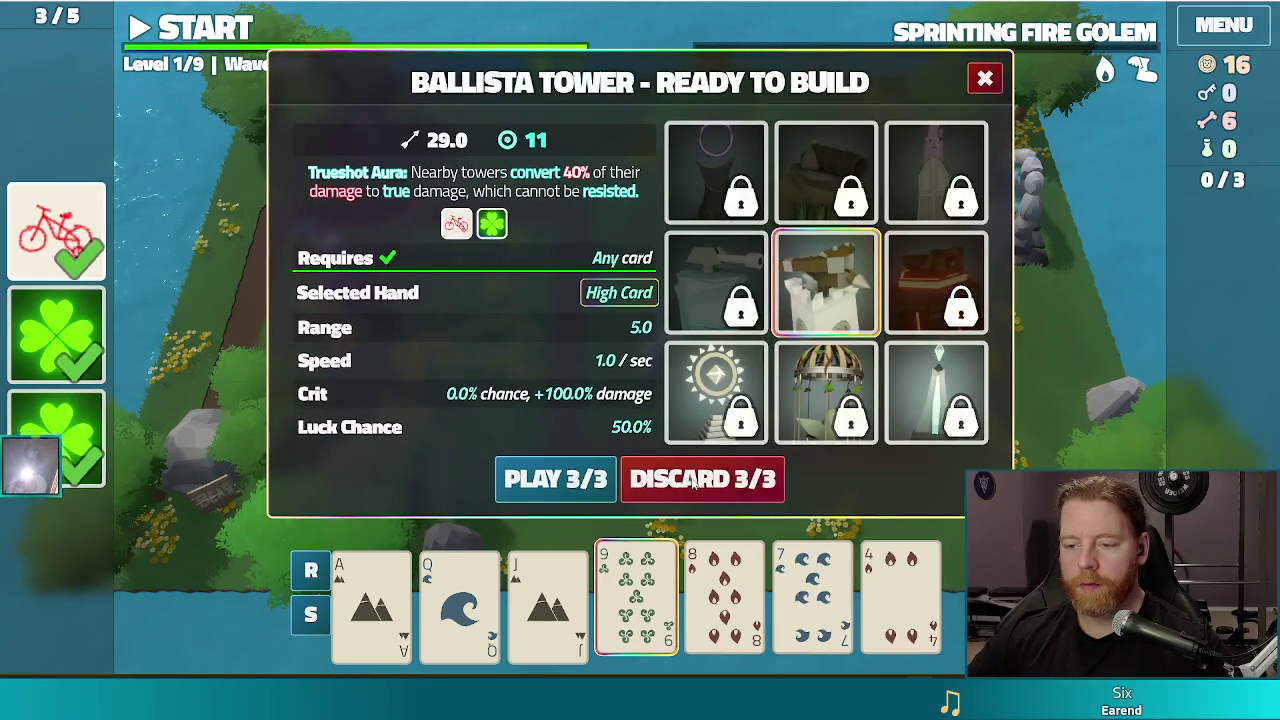
left_click(676, 488)
left_click(370, 580)
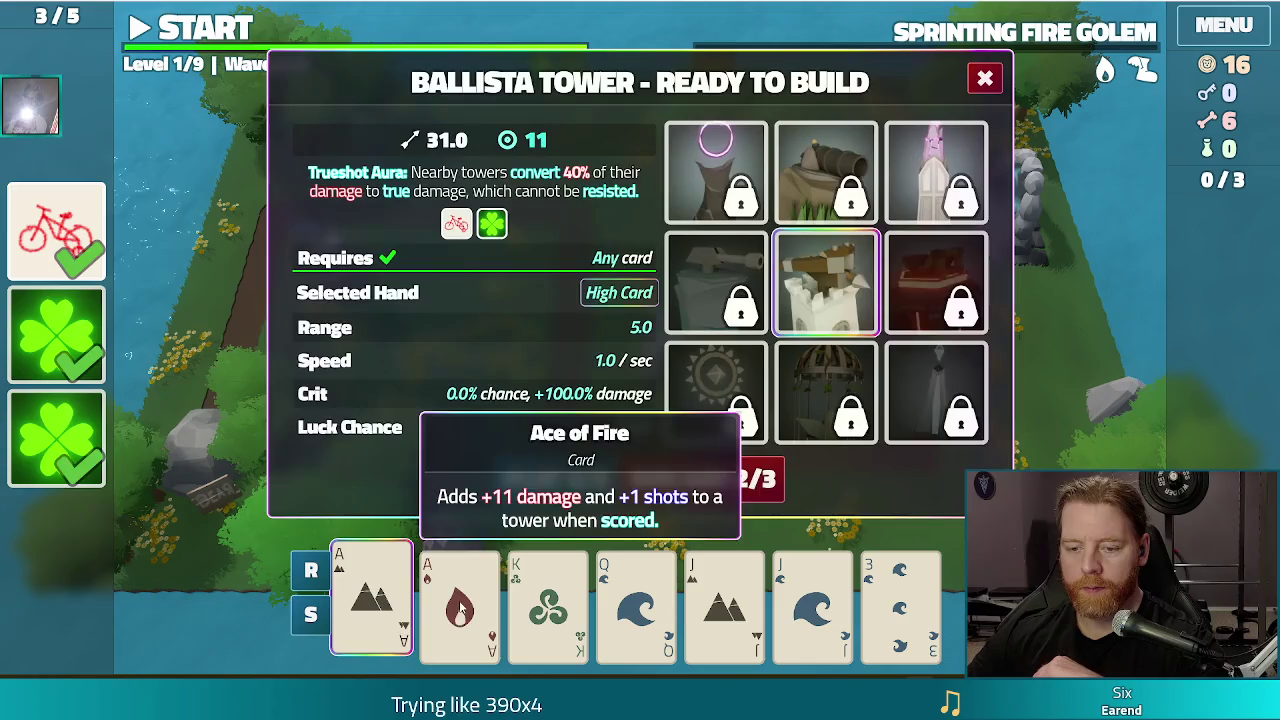
left_click(460, 590)
left_click(724, 590)
left_click(812, 590)
left_click(555, 478)
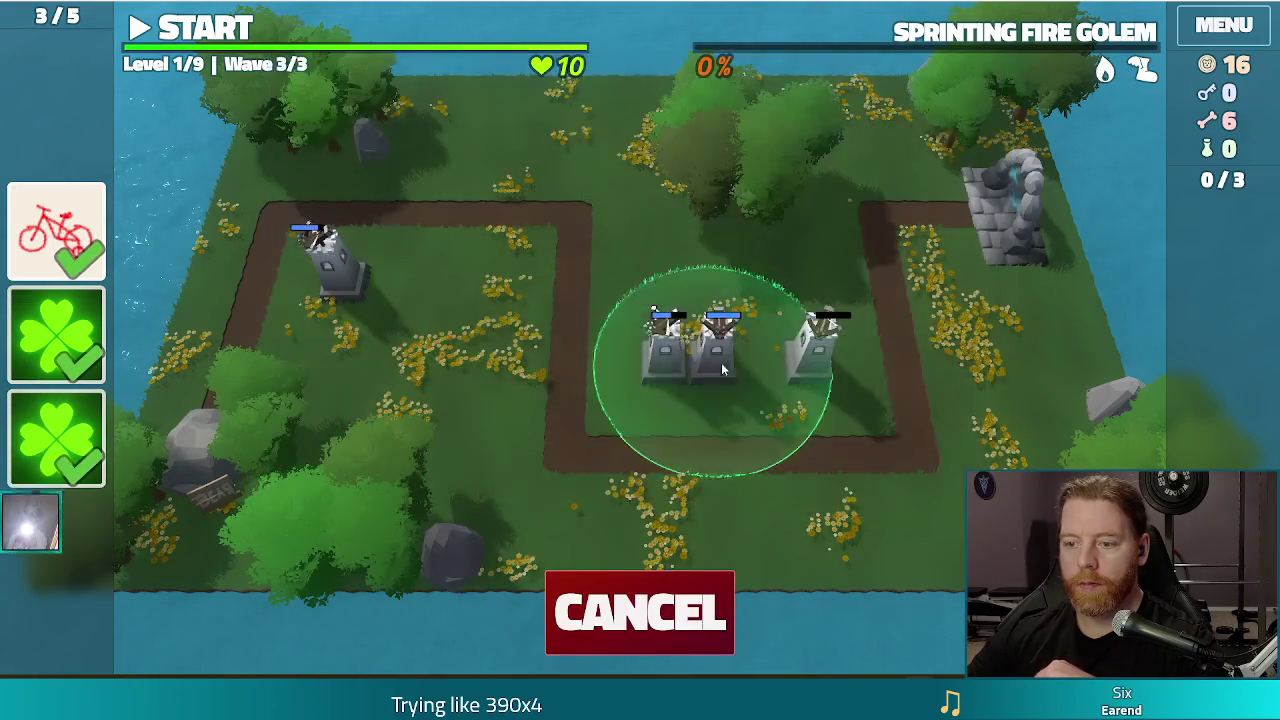
left_click(815, 330)
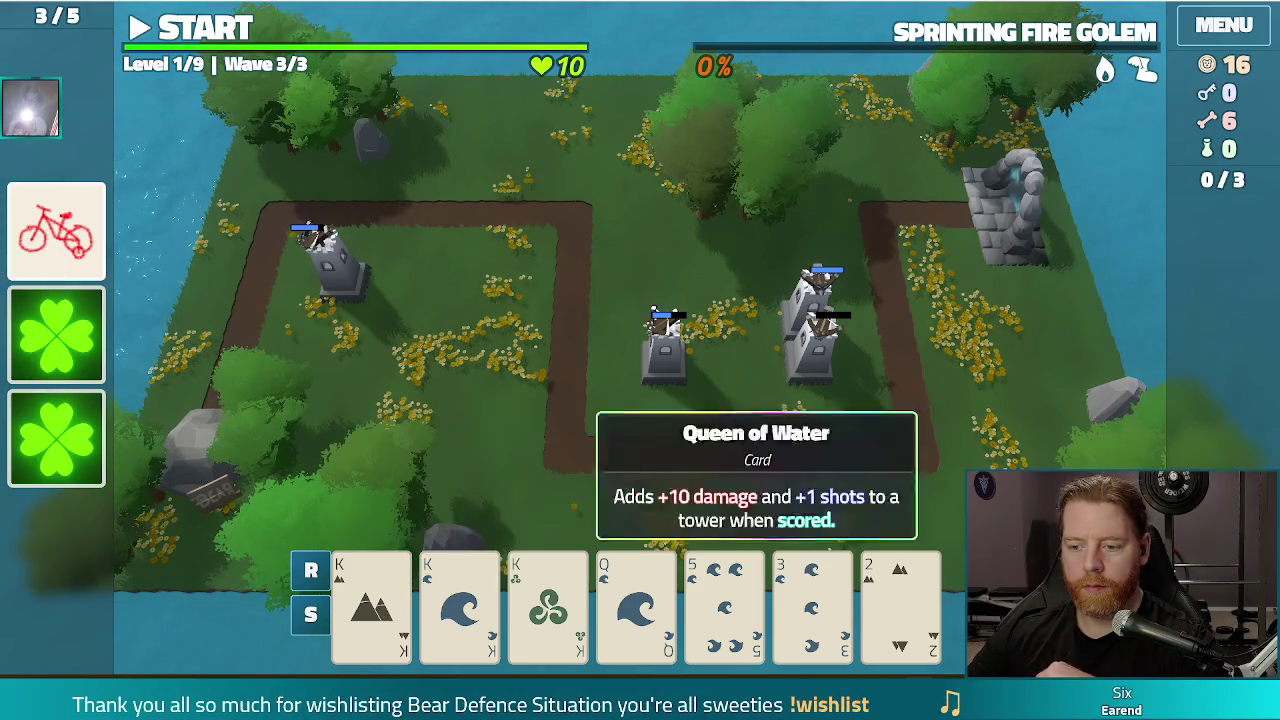
Discard three low cards and play four Kings as a tower.
left_click(903, 622)
left_click(724, 610)
left_click(812, 610)
left_click(688, 470)
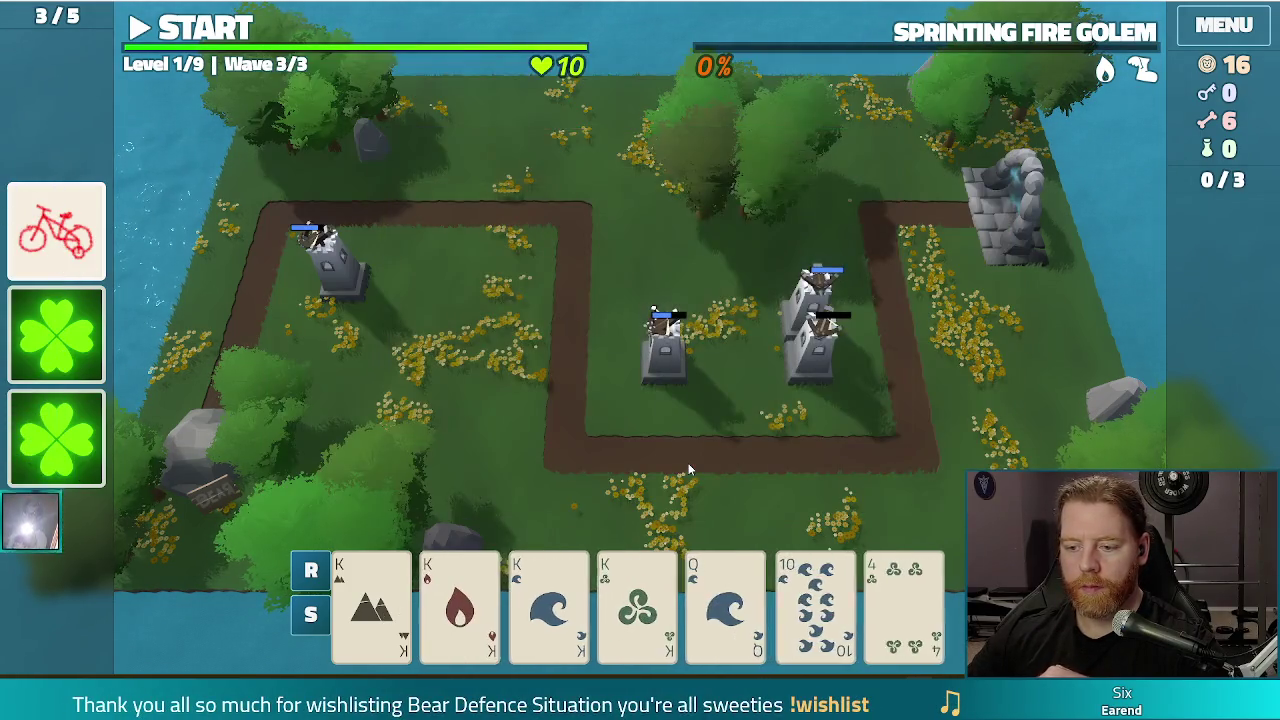
left_click(636, 605)
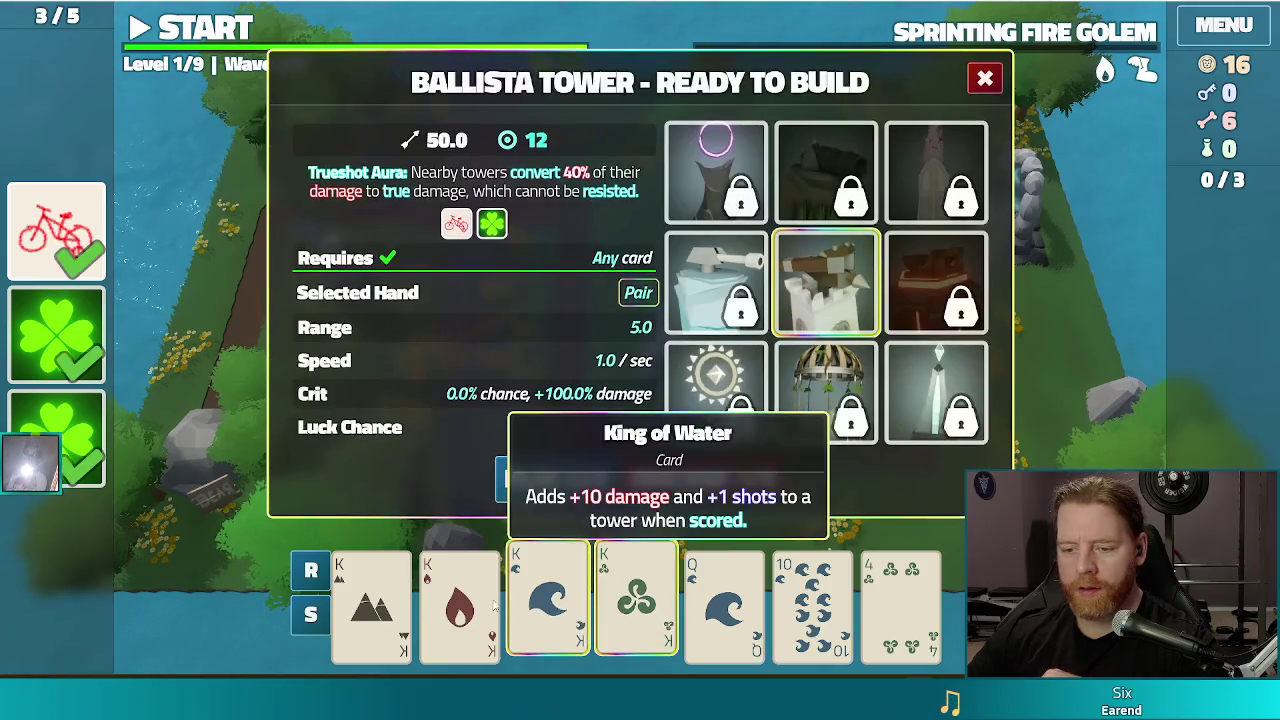
left_click(548, 605)
left_click(460, 605)
left_click(388, 605)
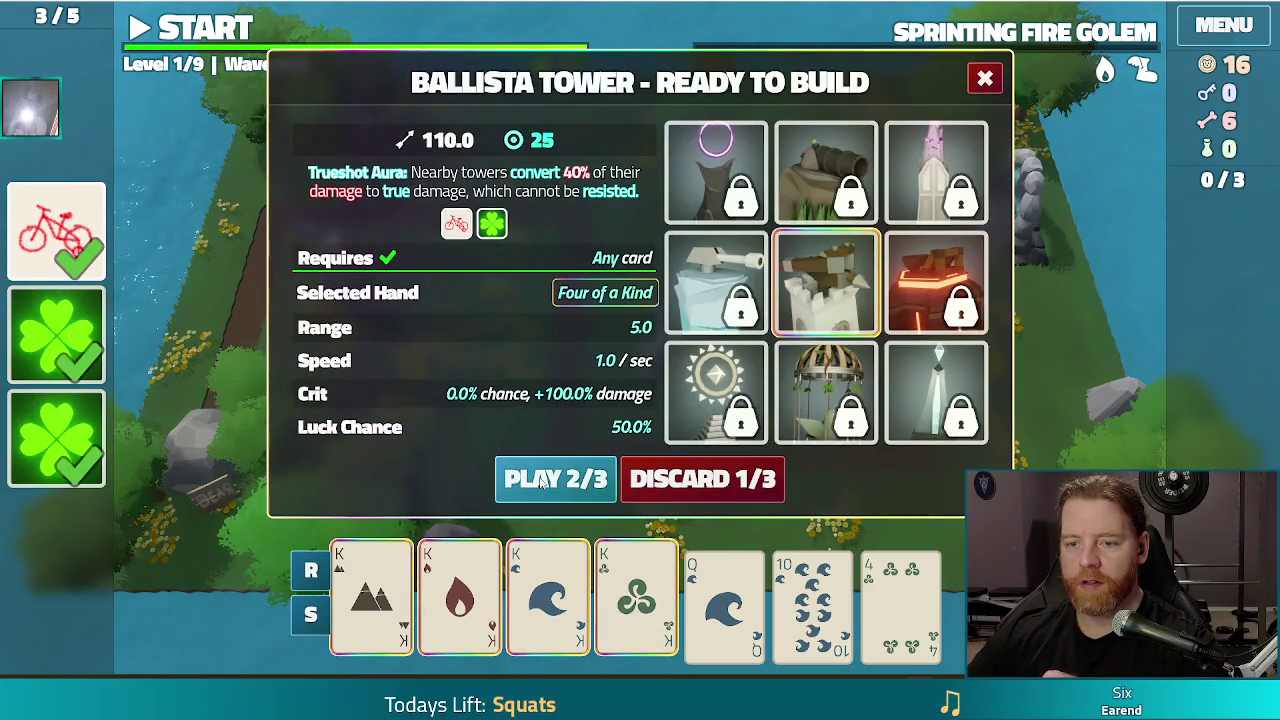
left_click(540, 482)
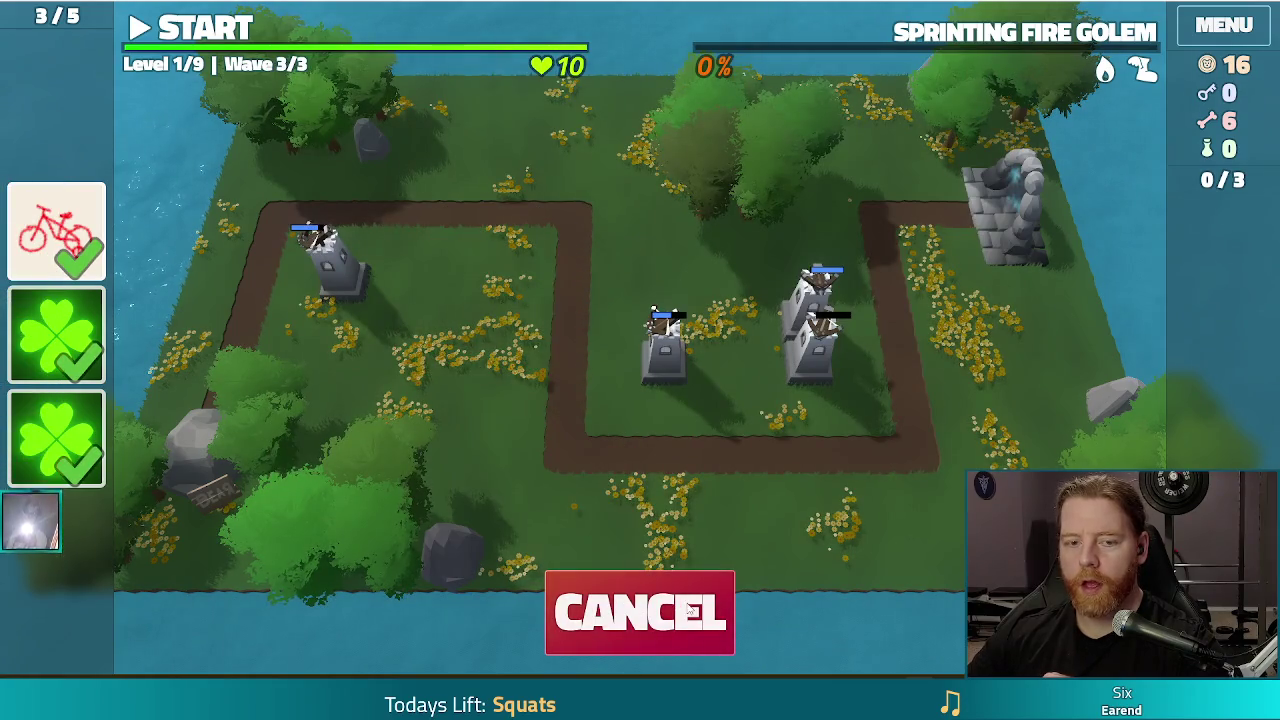
Reselect the four Kings, place the Ballista along the top path, and start wave 3.
left_click(603, 607)
left_click(636, 610)
left_click(540, 600)
left_click(459, 600)
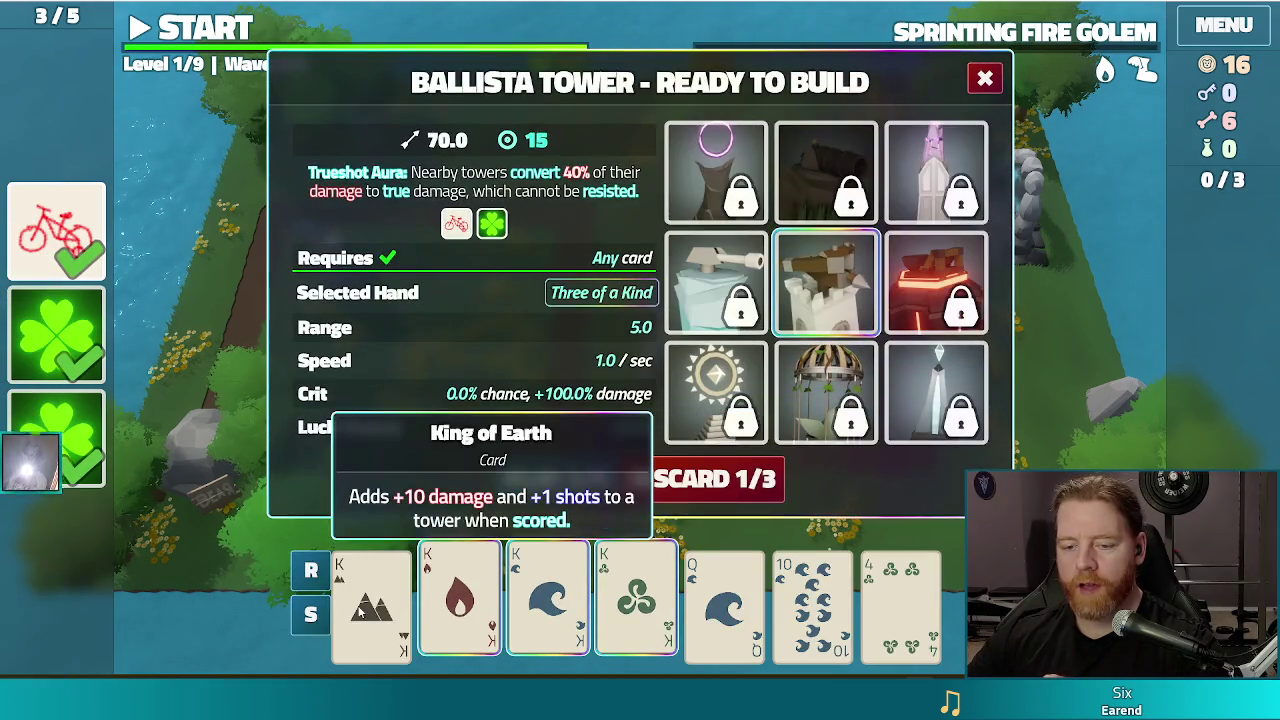
left_click(372, 600)
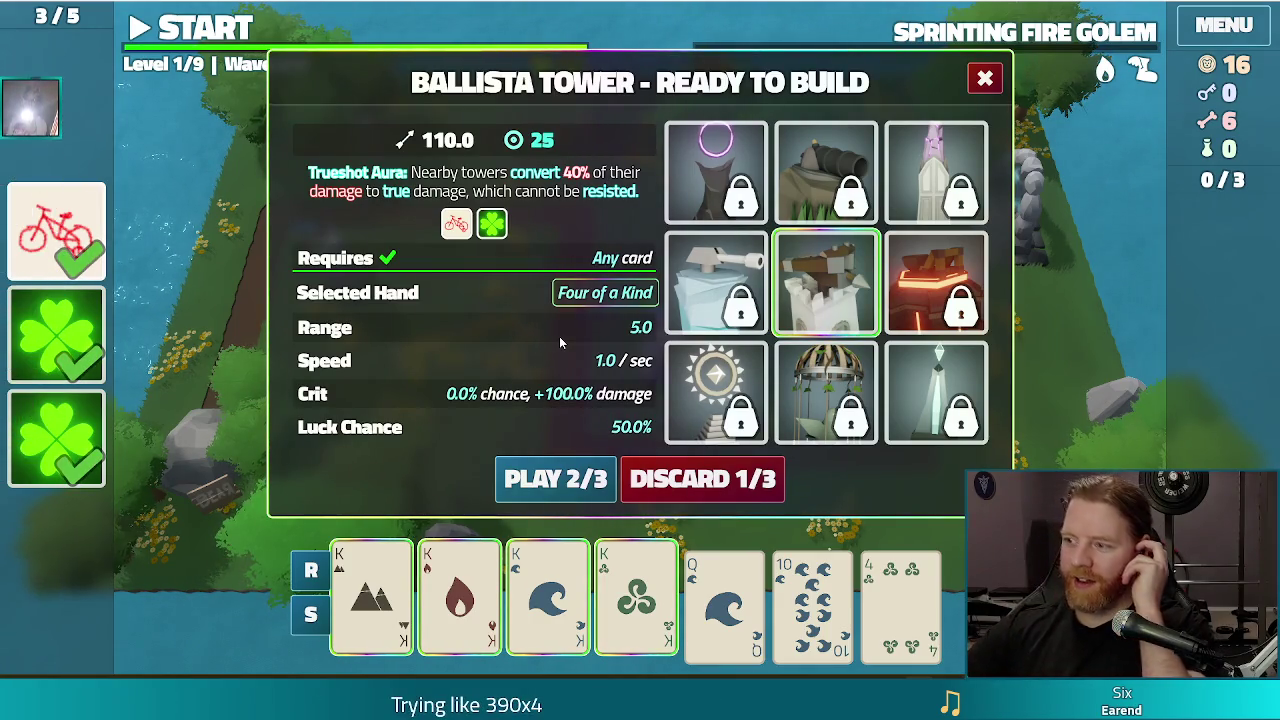
left_click(545, 478)
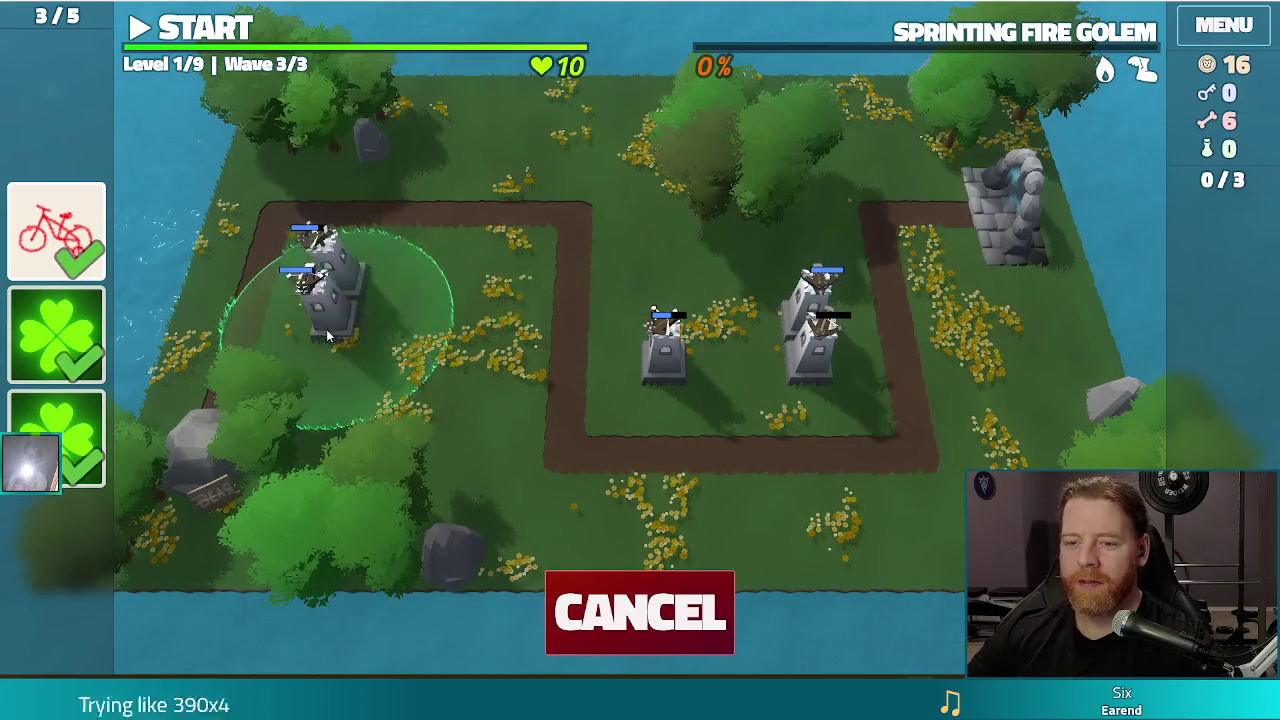
left_click(472, 287)
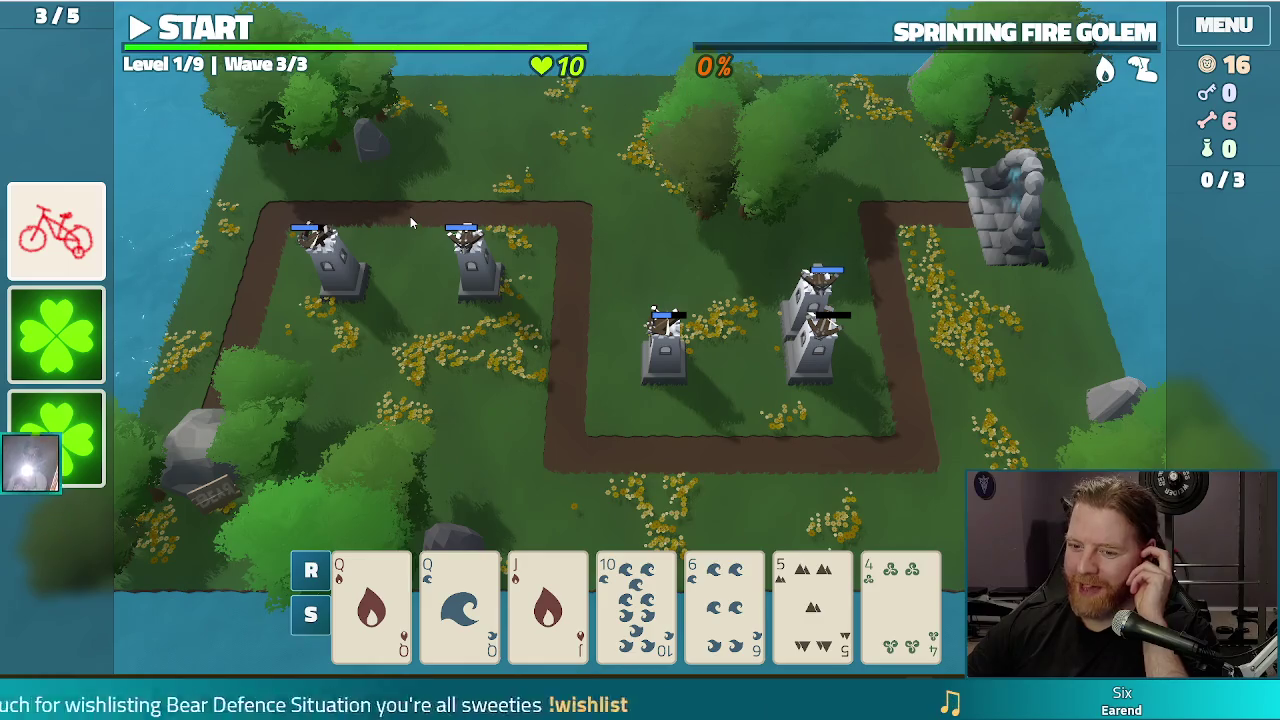
left_click(216, 28)
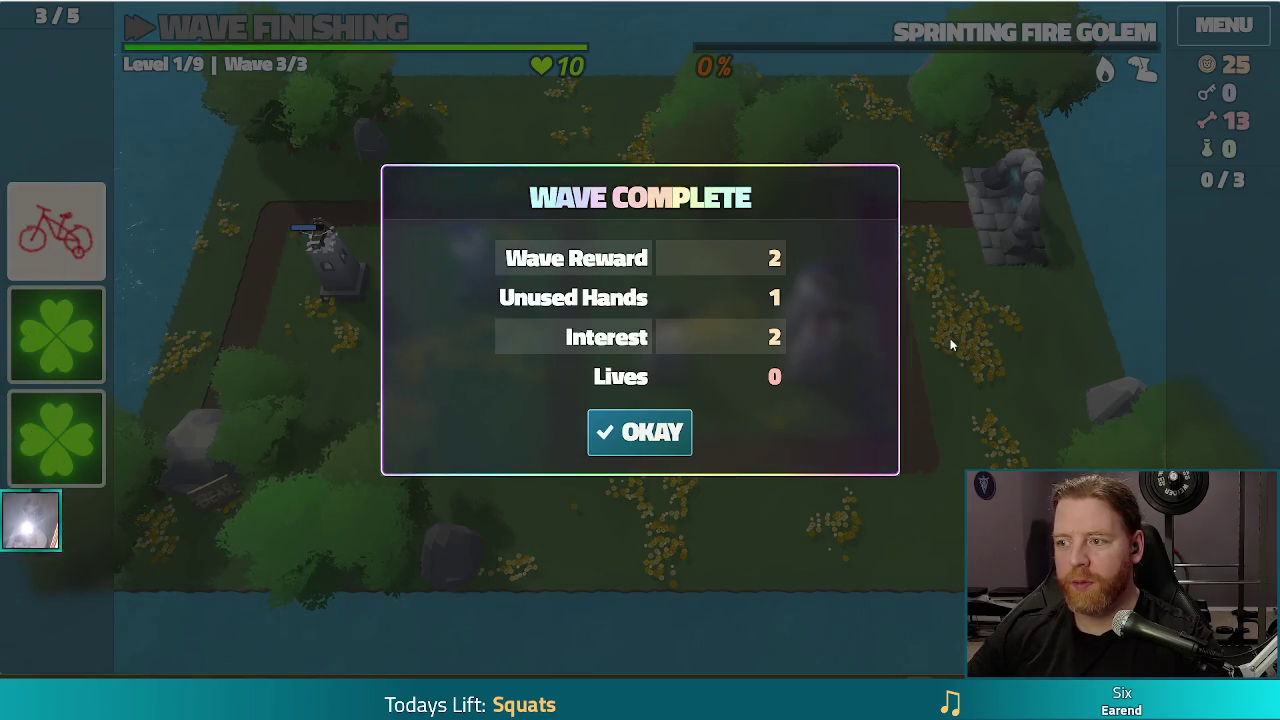
Dismiss the Wave Complete summary, play into level 2, then stop the running game.
left_click(655, 438)
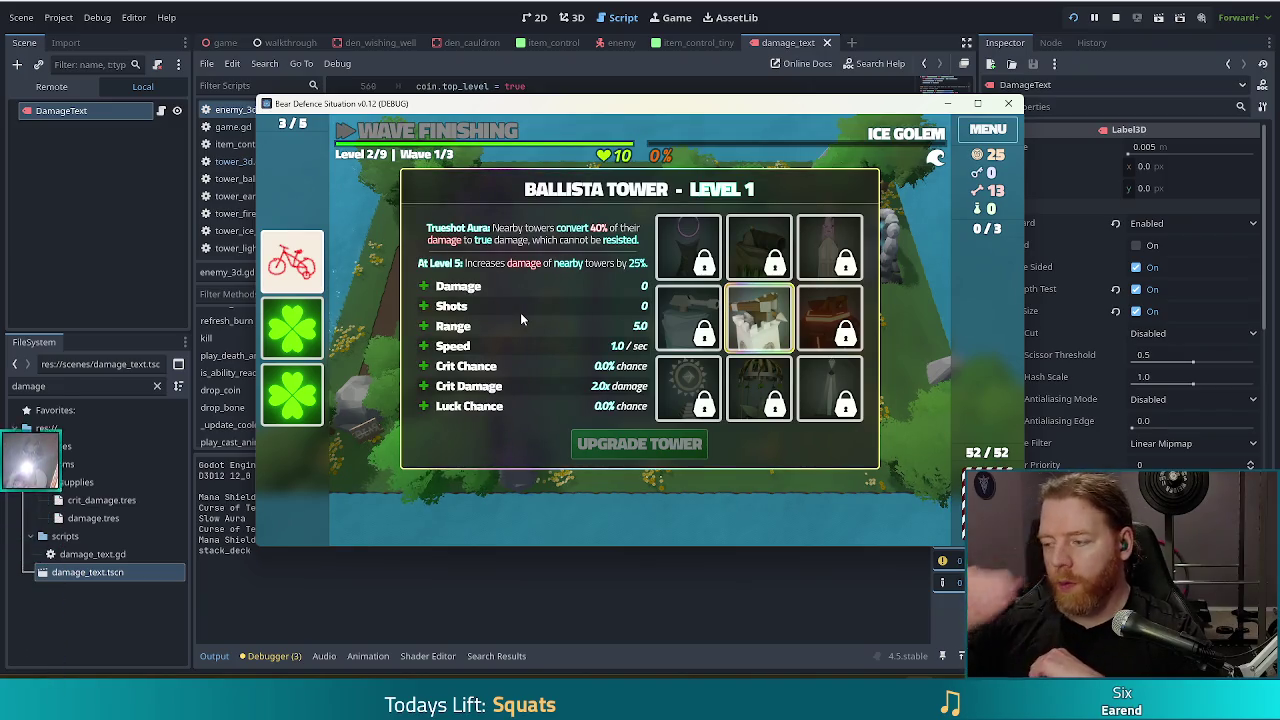
left_click(1115, 17)
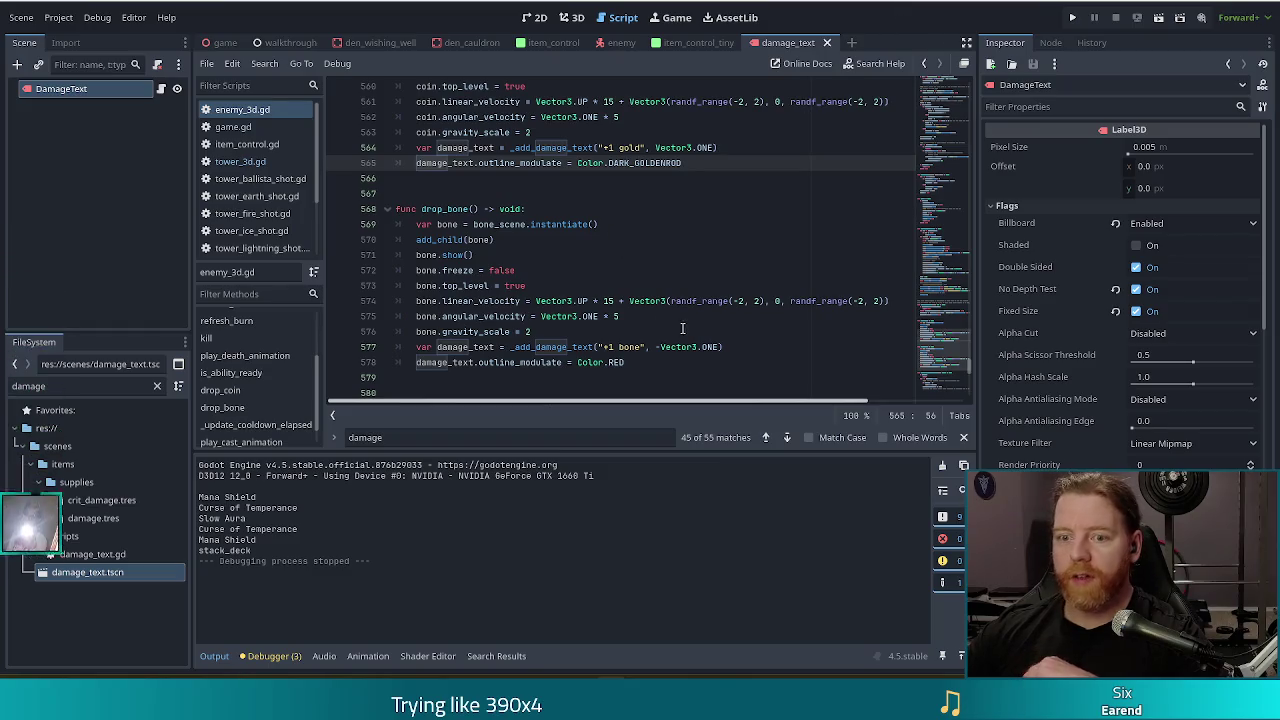
Inspect drop_bone's top_level, freeze and bone_scene lines in enemy_3d.gd.
left_click(544, 288)
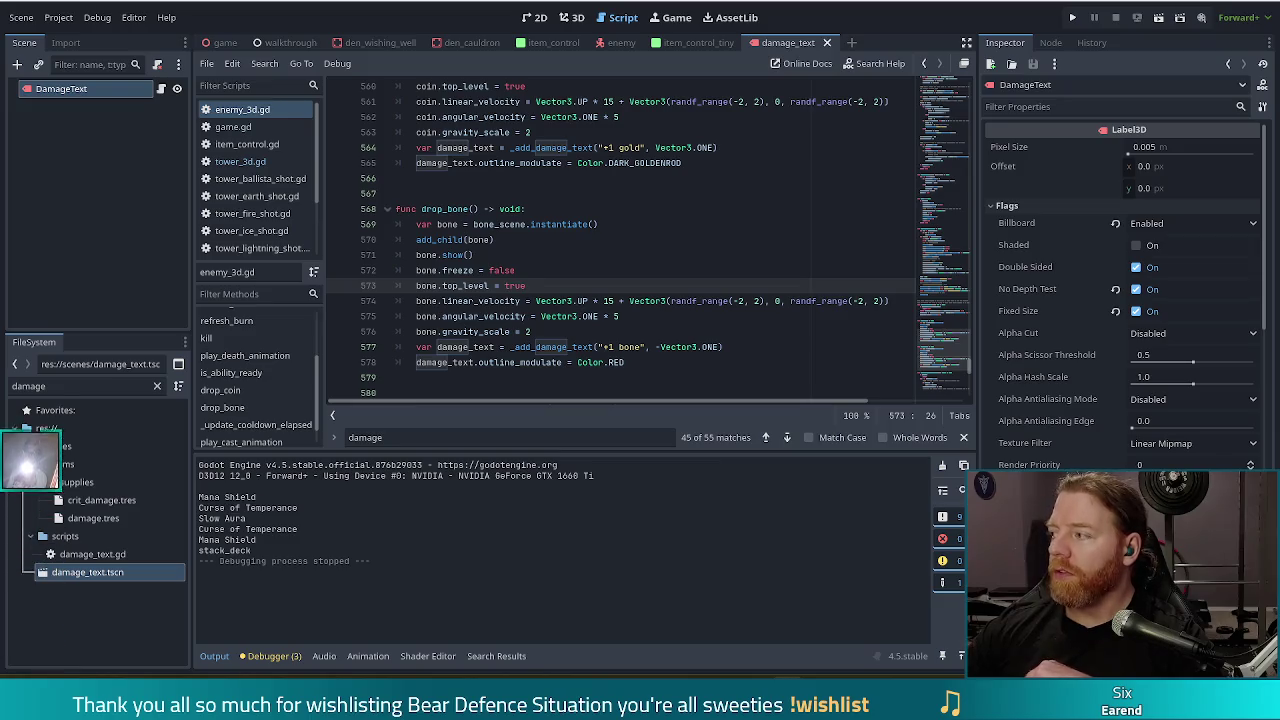
key("Up")
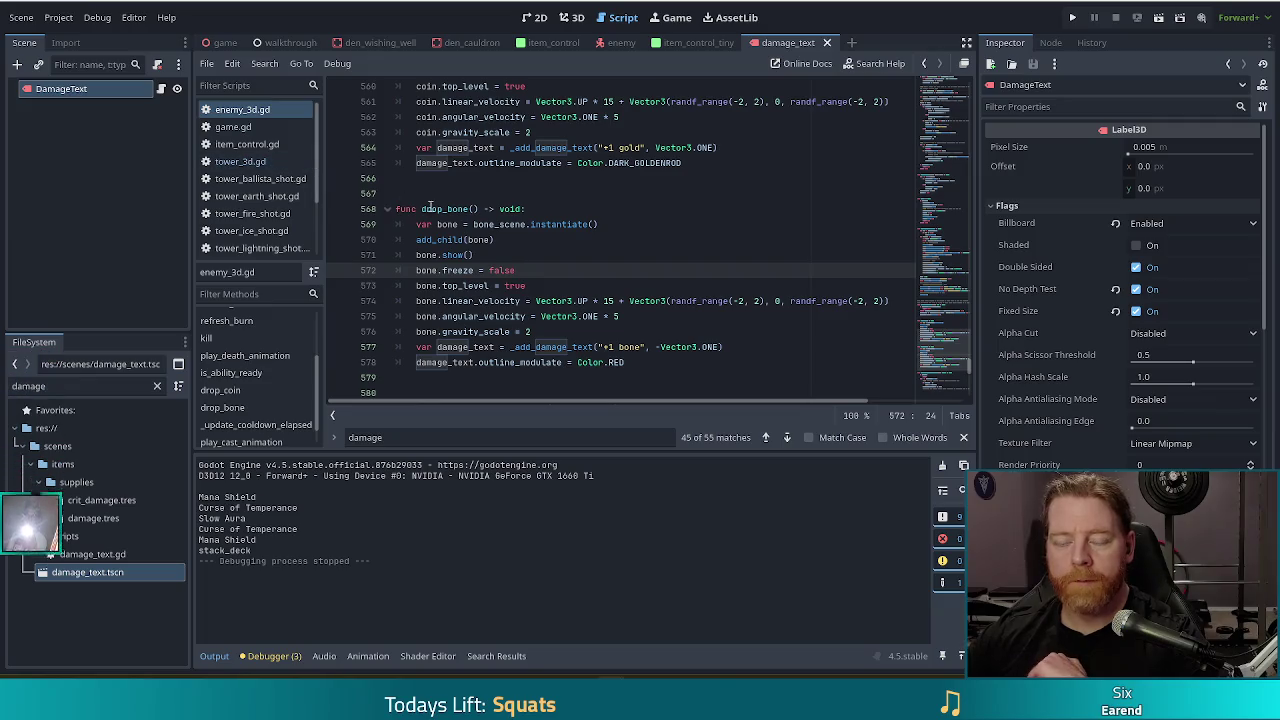
left_click(494, 223)
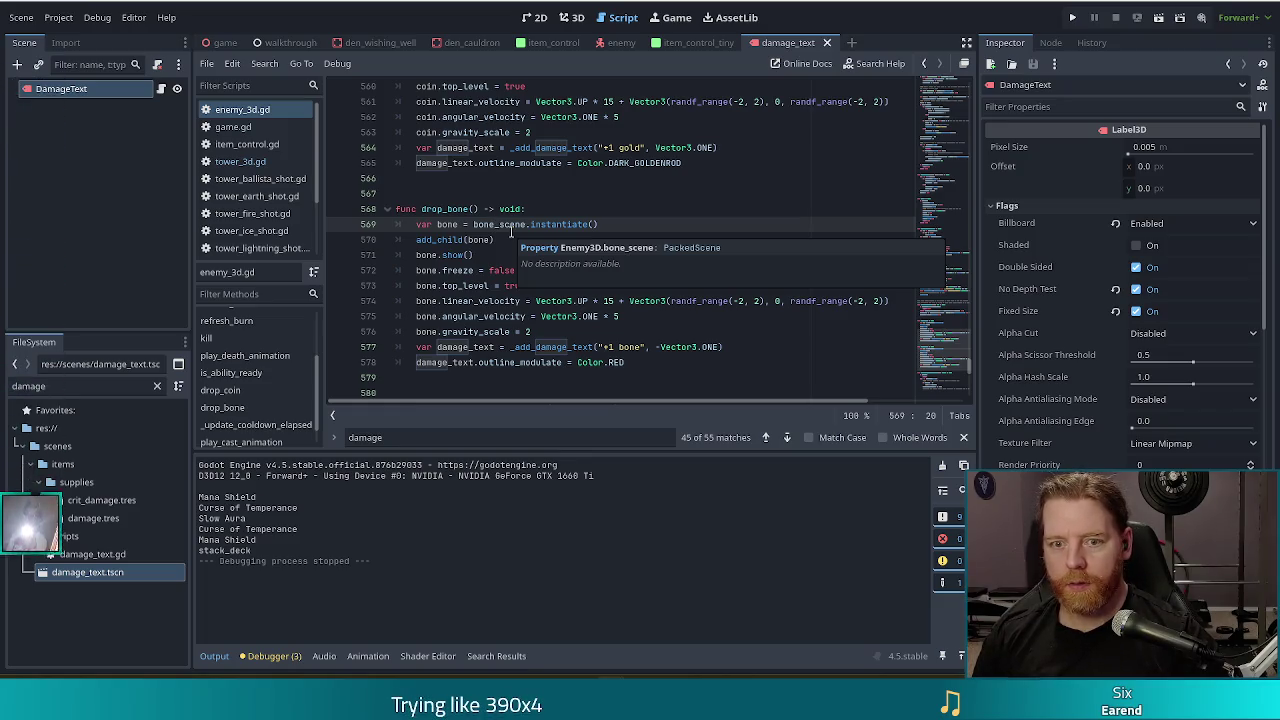
Review the bone-drop timer code in tower_3d.gd's _on_kill_shot.
left_click(241, 161)
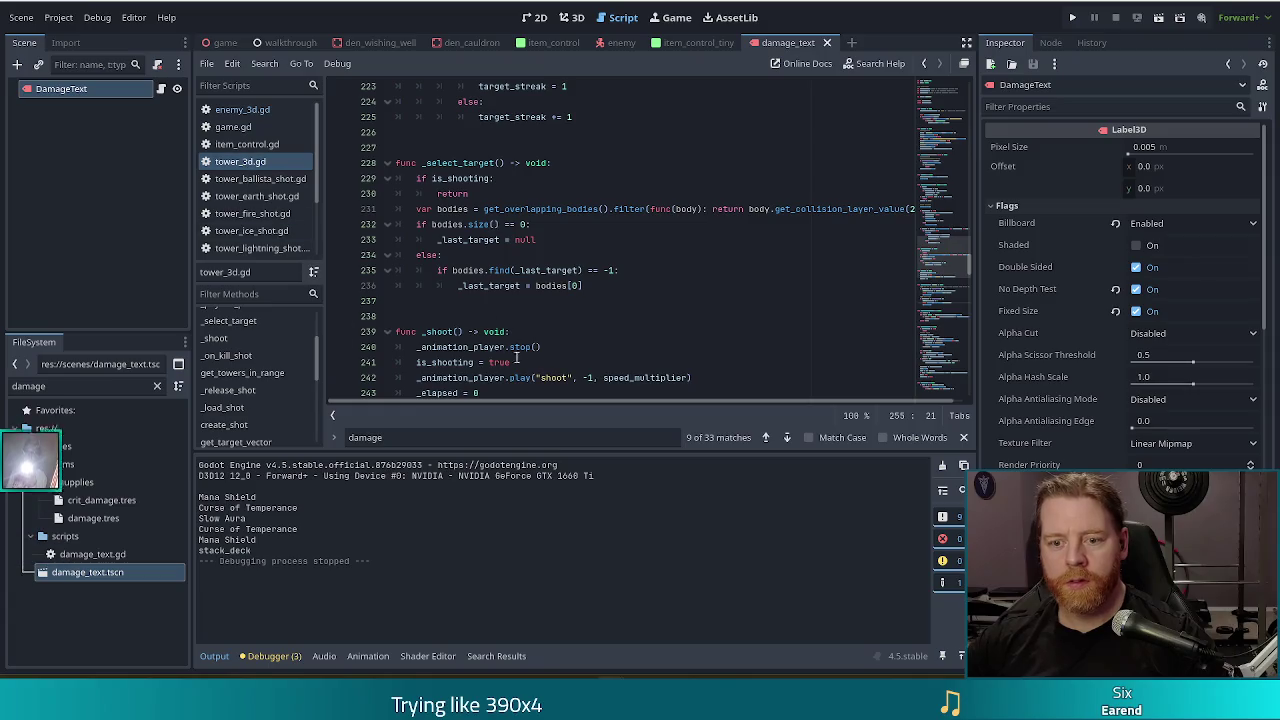
left_click(228, 355)
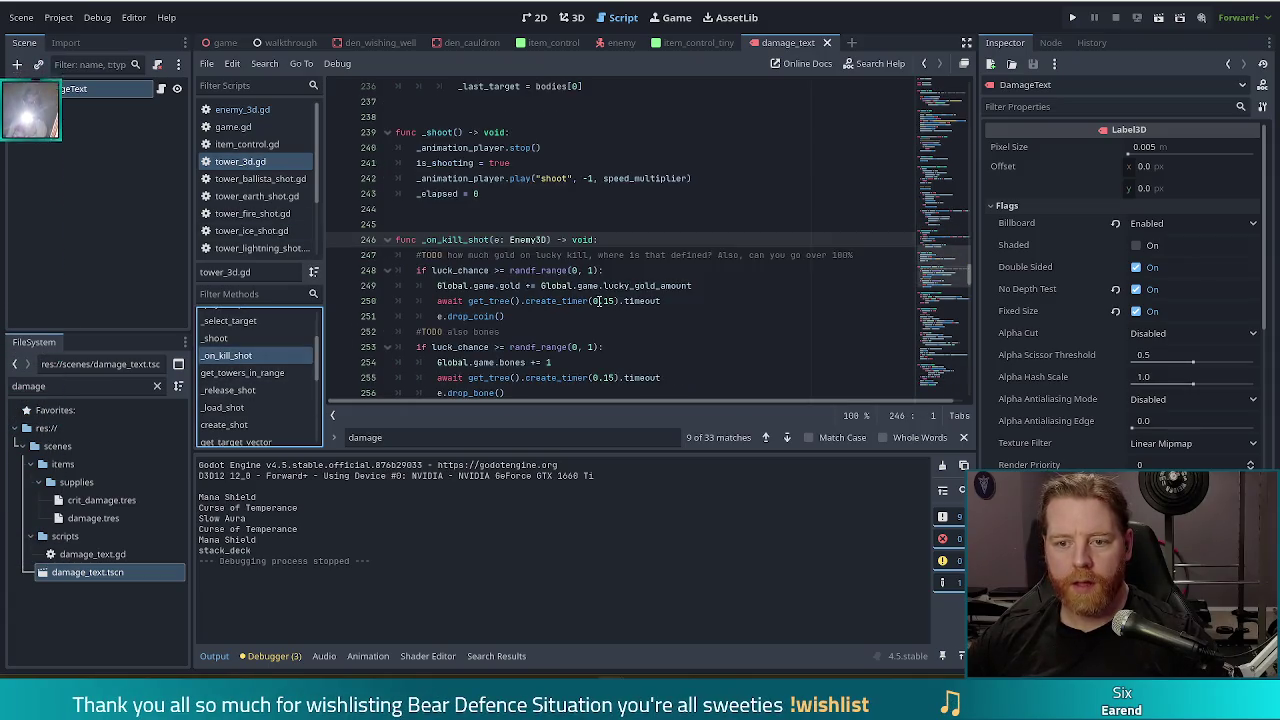
scroll(588, 301, "down", 2)
left_click(545, 286)
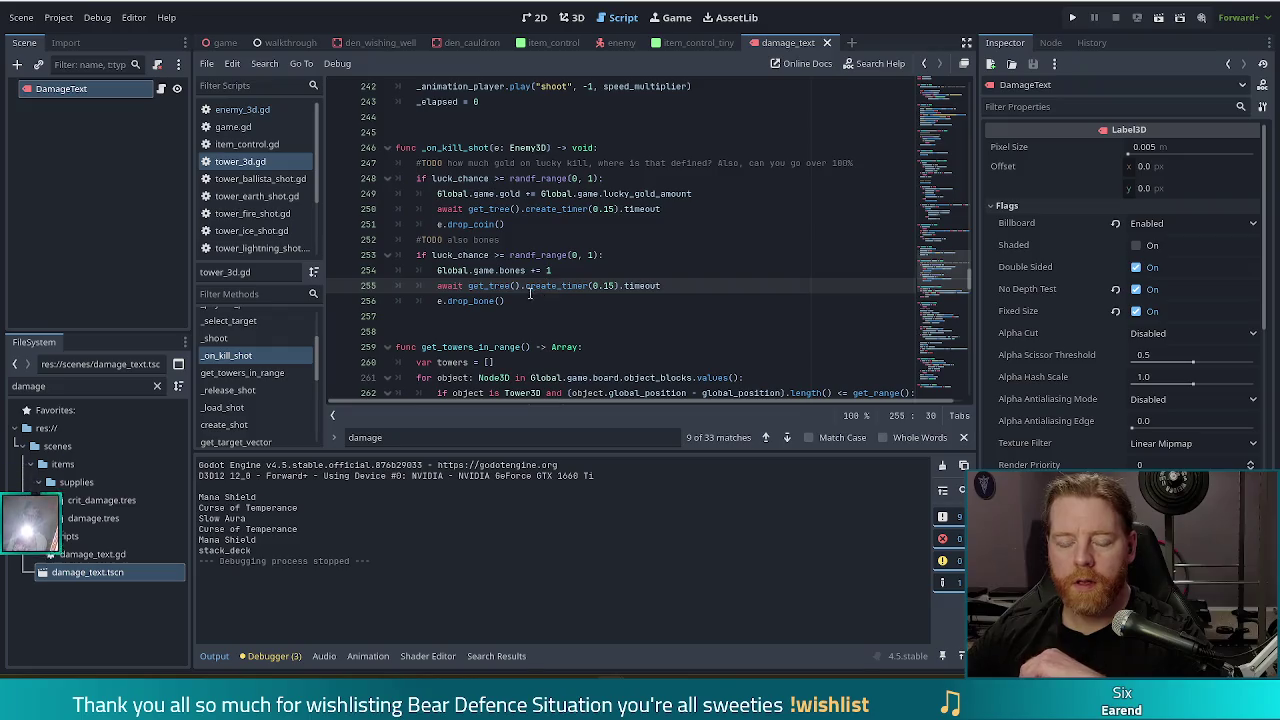
scroll(528, 288, "down", 2)
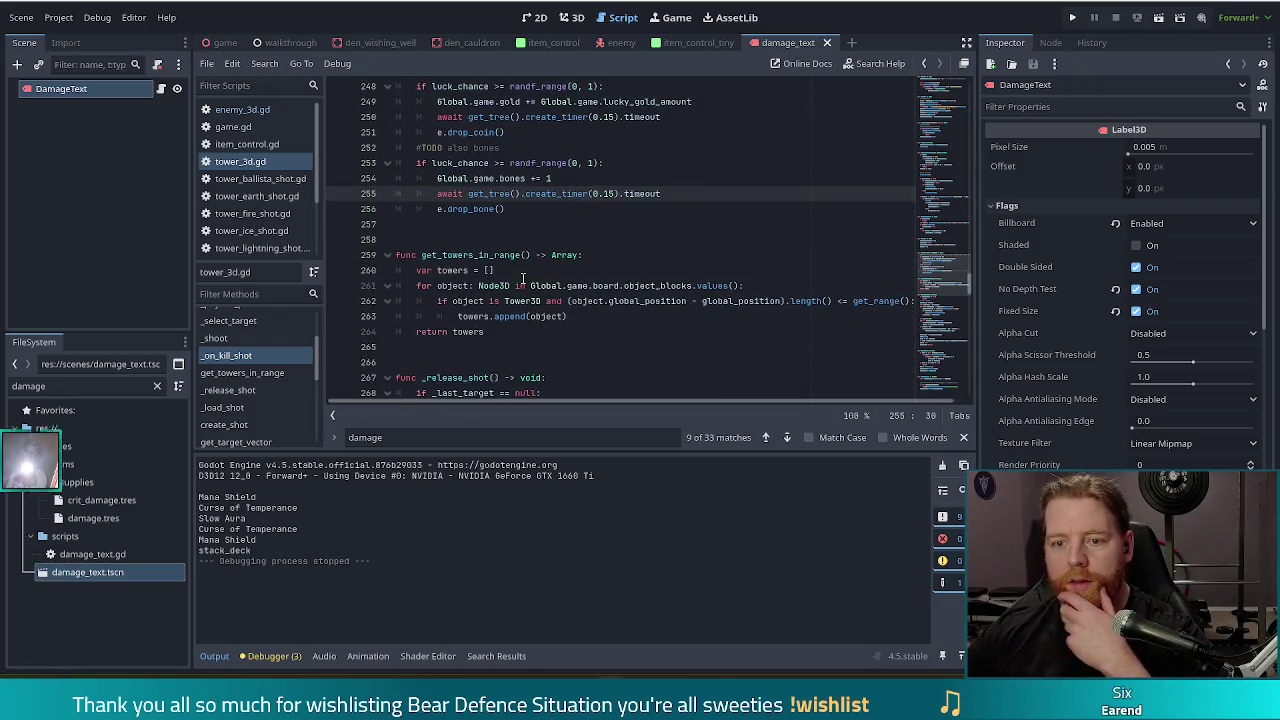
Look over enemy_3d.gd's drop_bone, then jump to its kill() function.
left_click(259, 115)
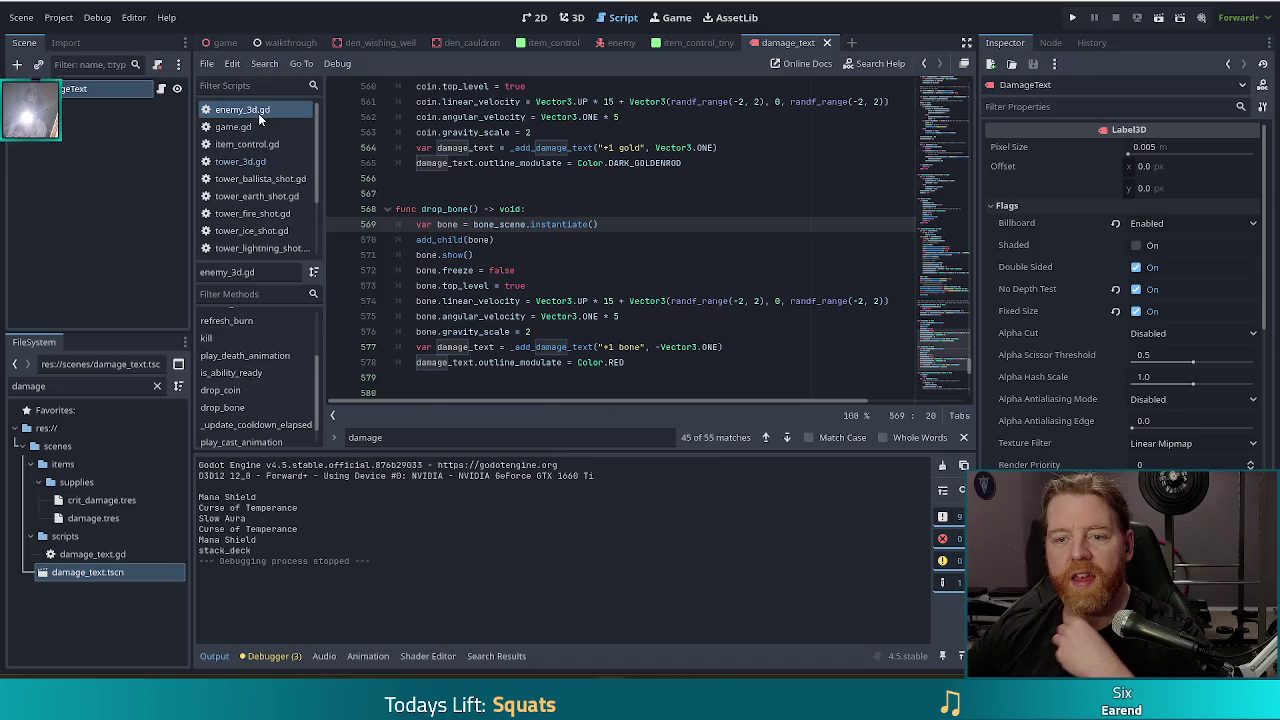
scroll(558, 330, "up", 7)
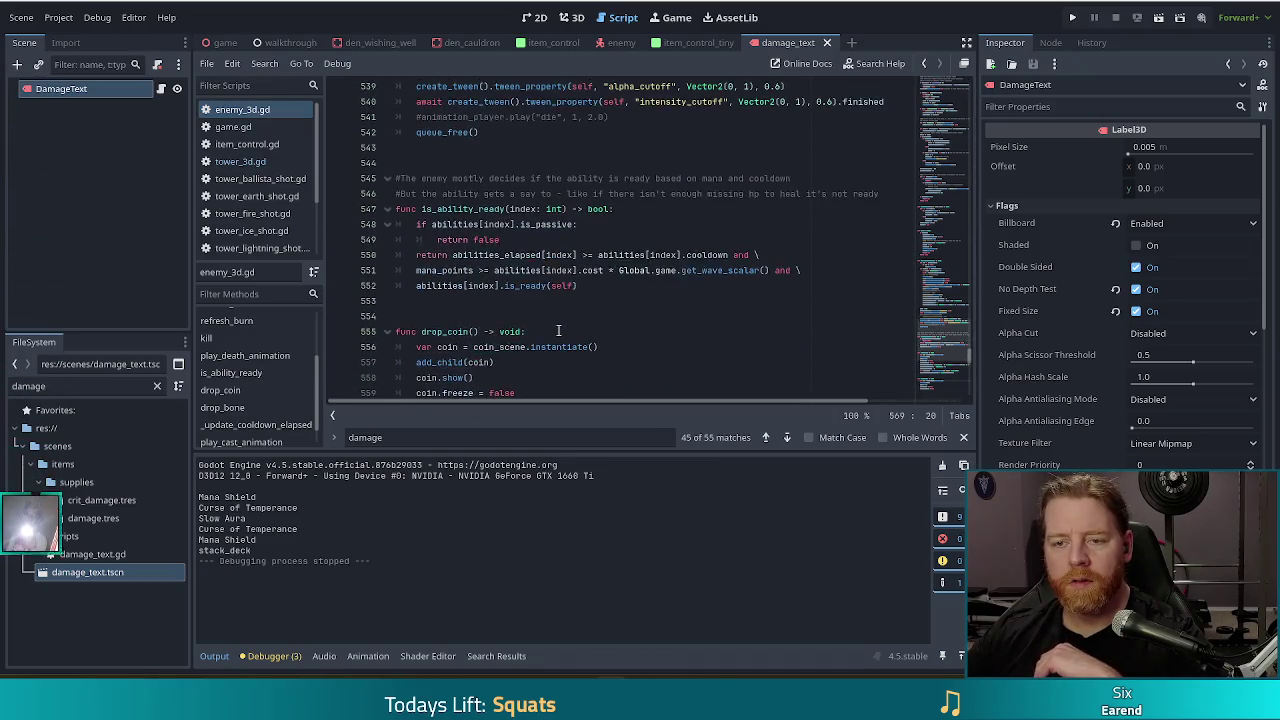
scroll(558, 330, "up", 2)
scroll(263, 379, "down", 1)
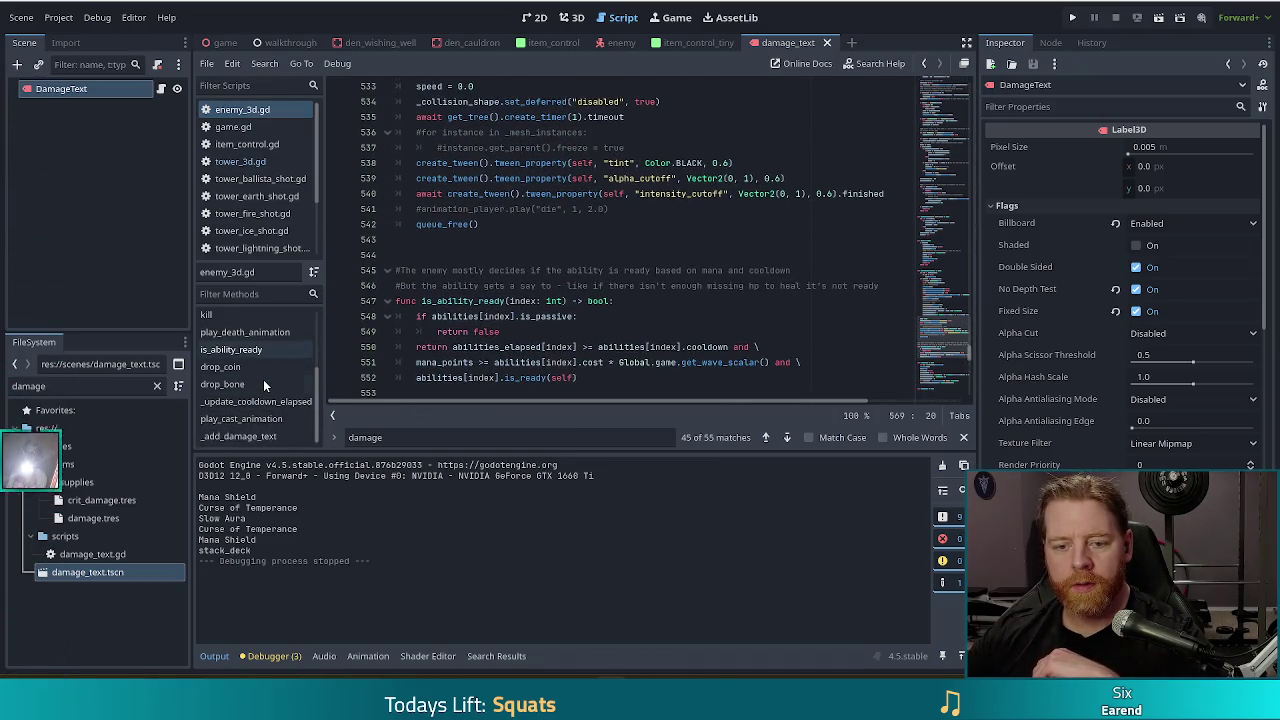
left_click(255, 320)
scroll(669, 296, "down", 3)
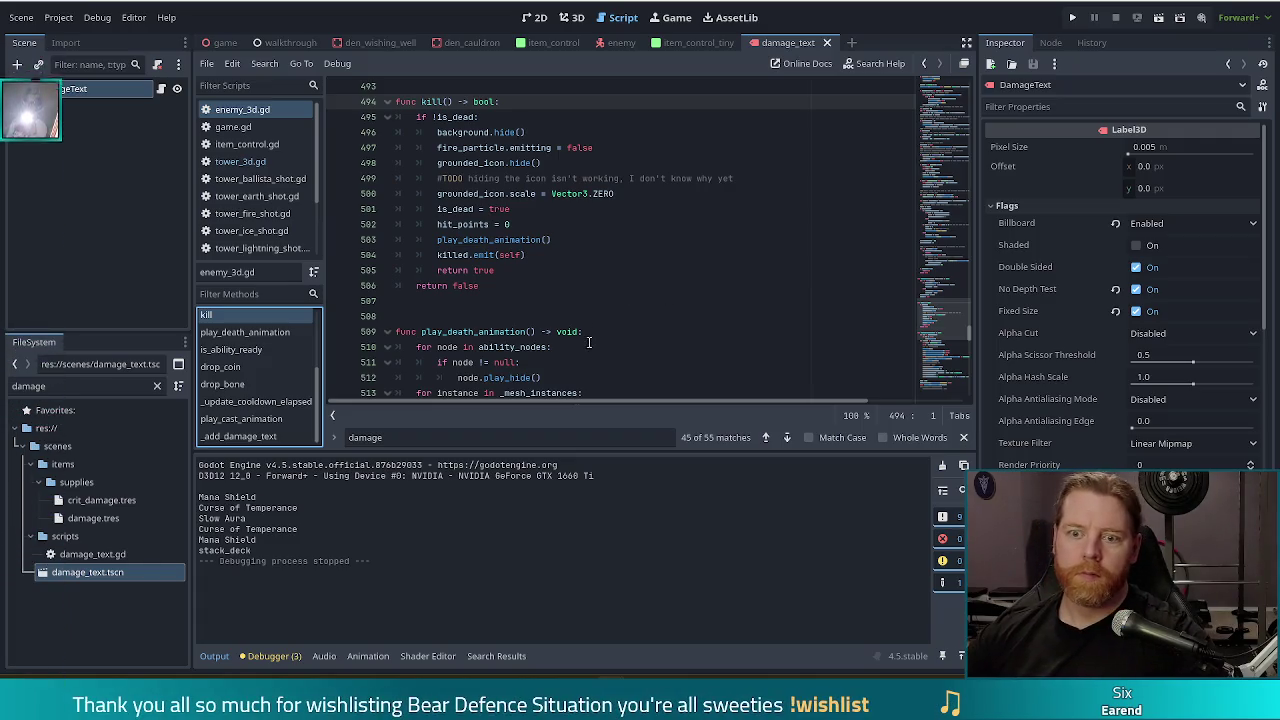
left_click(600, 271)
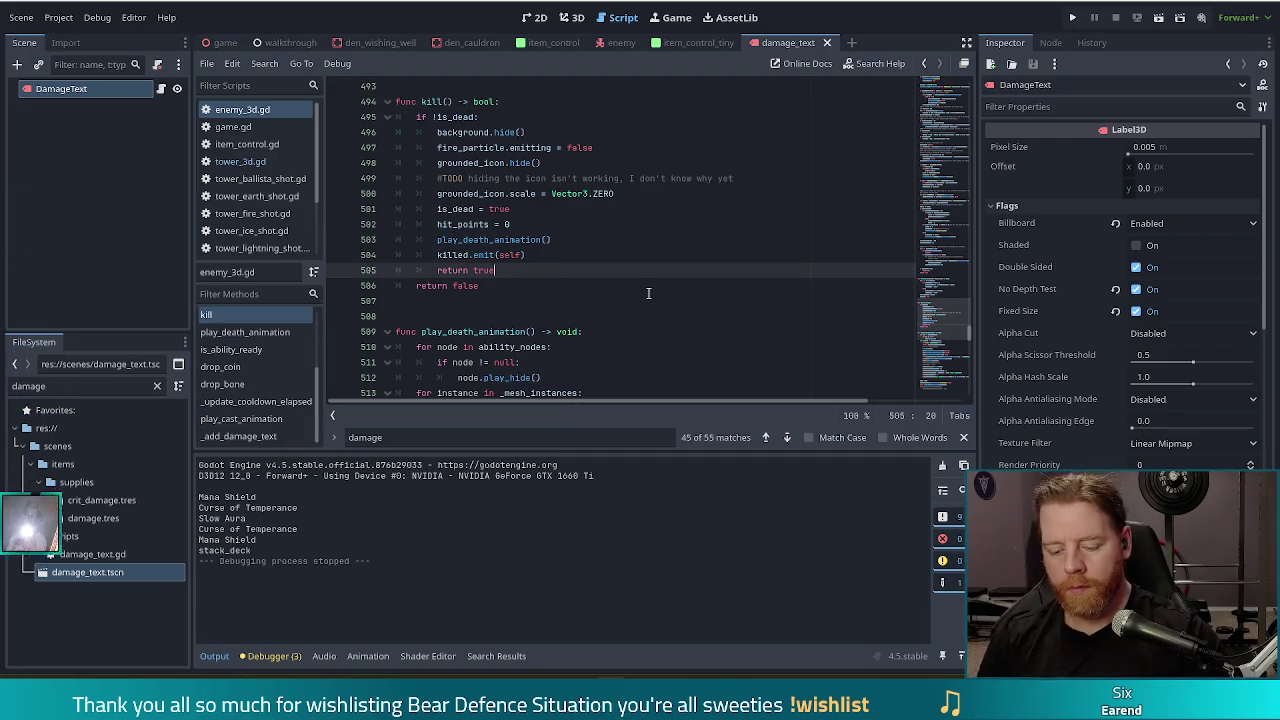
Search the project for "bones += 3", then "bones +=", and open game.gd's boss reward match.
key("ctrl+shift+f")
type("bones +=")
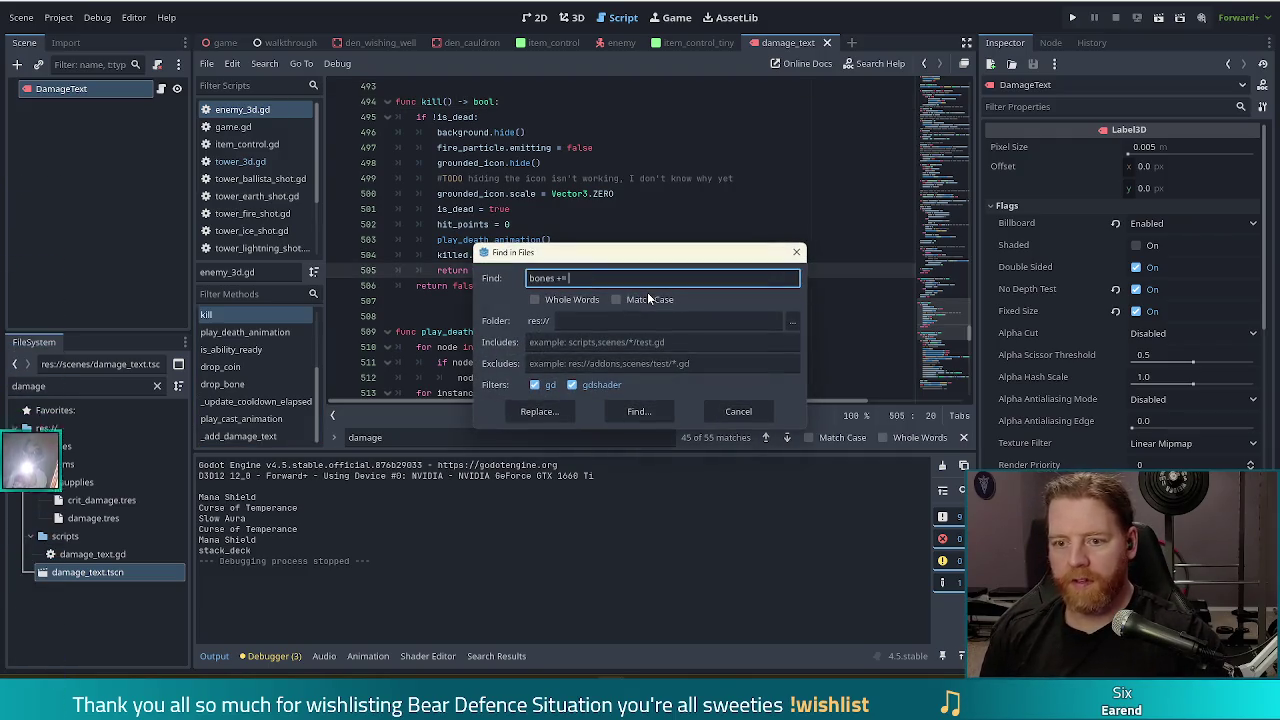
type(" 3")
left_click(620, 410)
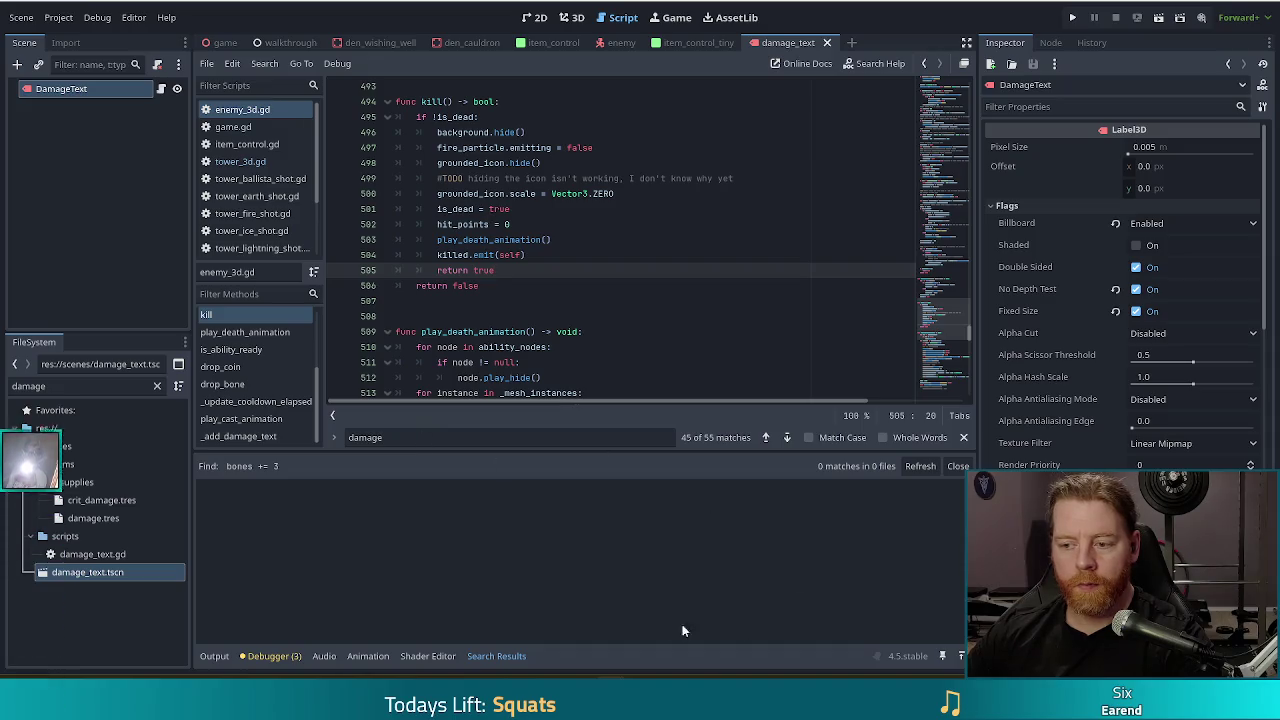
key("ctrl+shift+f")
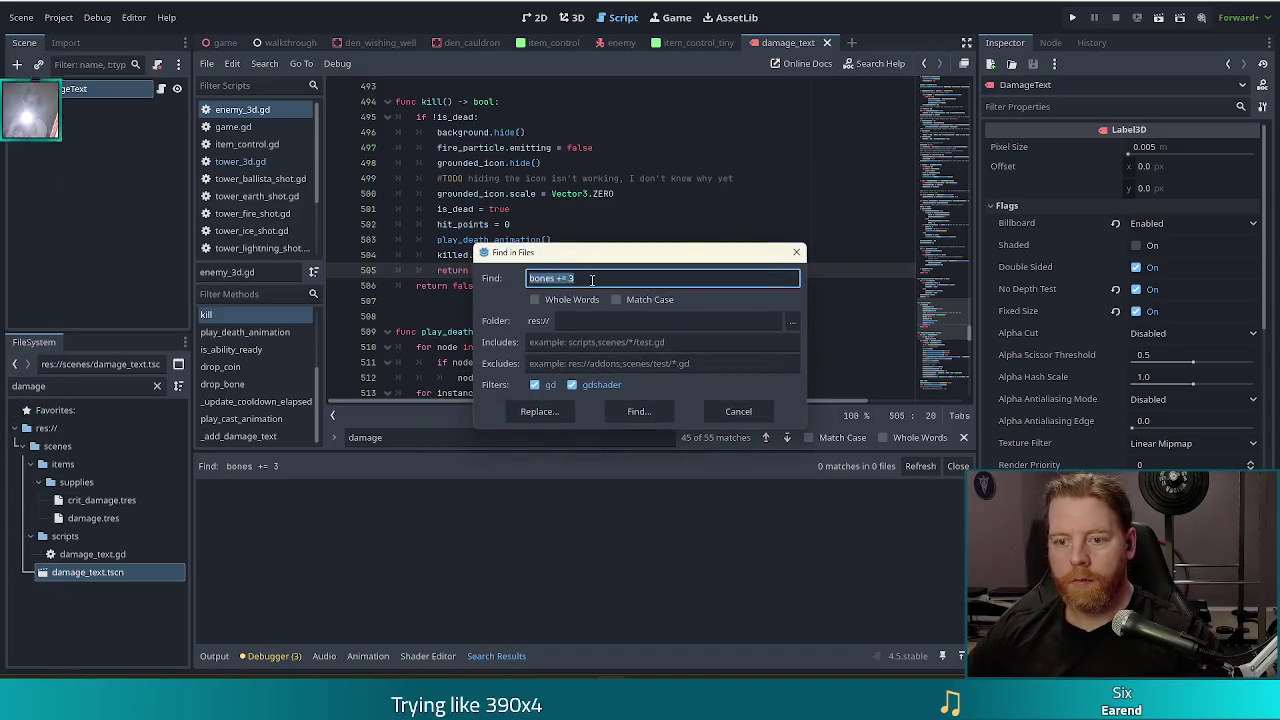
left_click(602, 278)
key("Return")
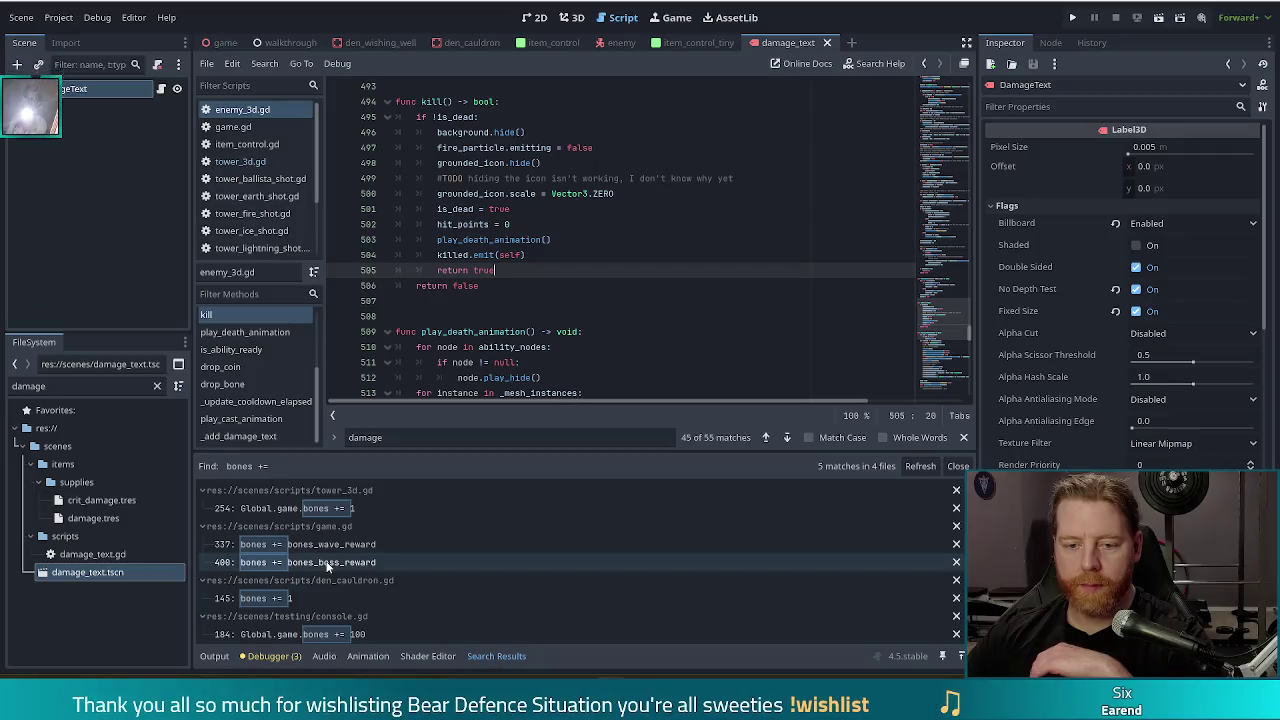
left_click(329, 562)
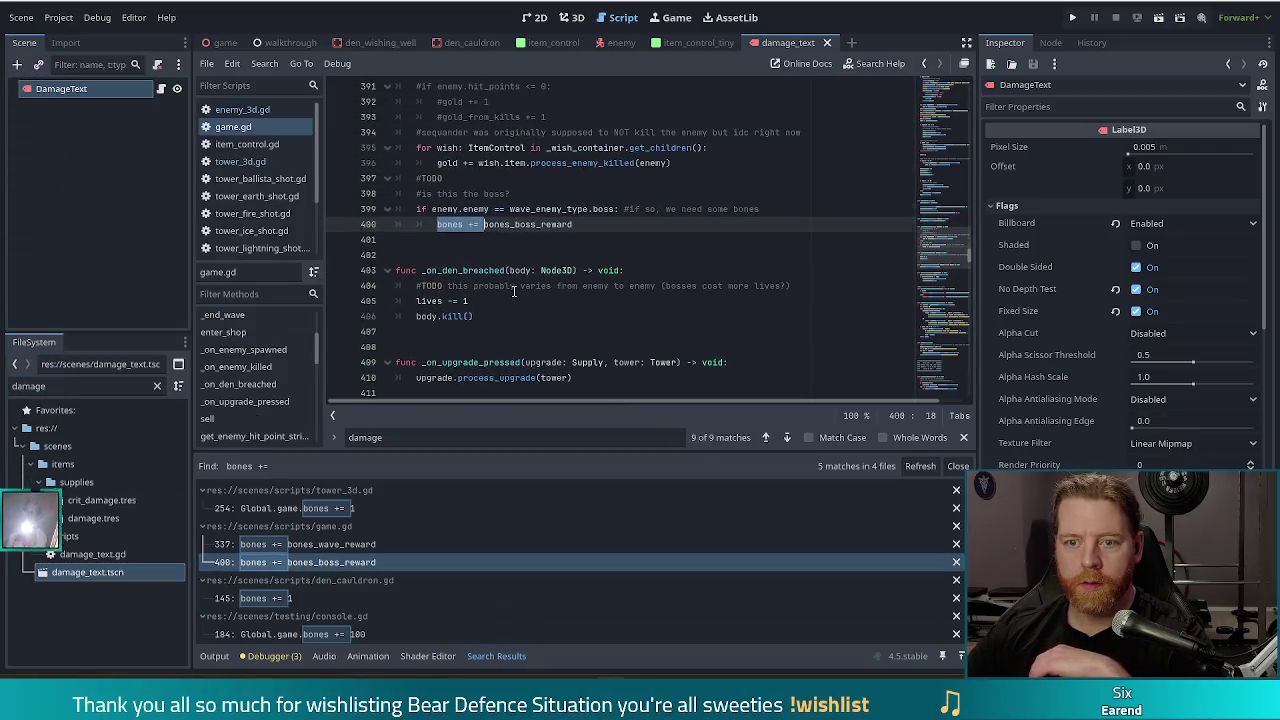
Review game.gd's boss check, boss comment and wish container loop around line 400.
left_click(487, 209)
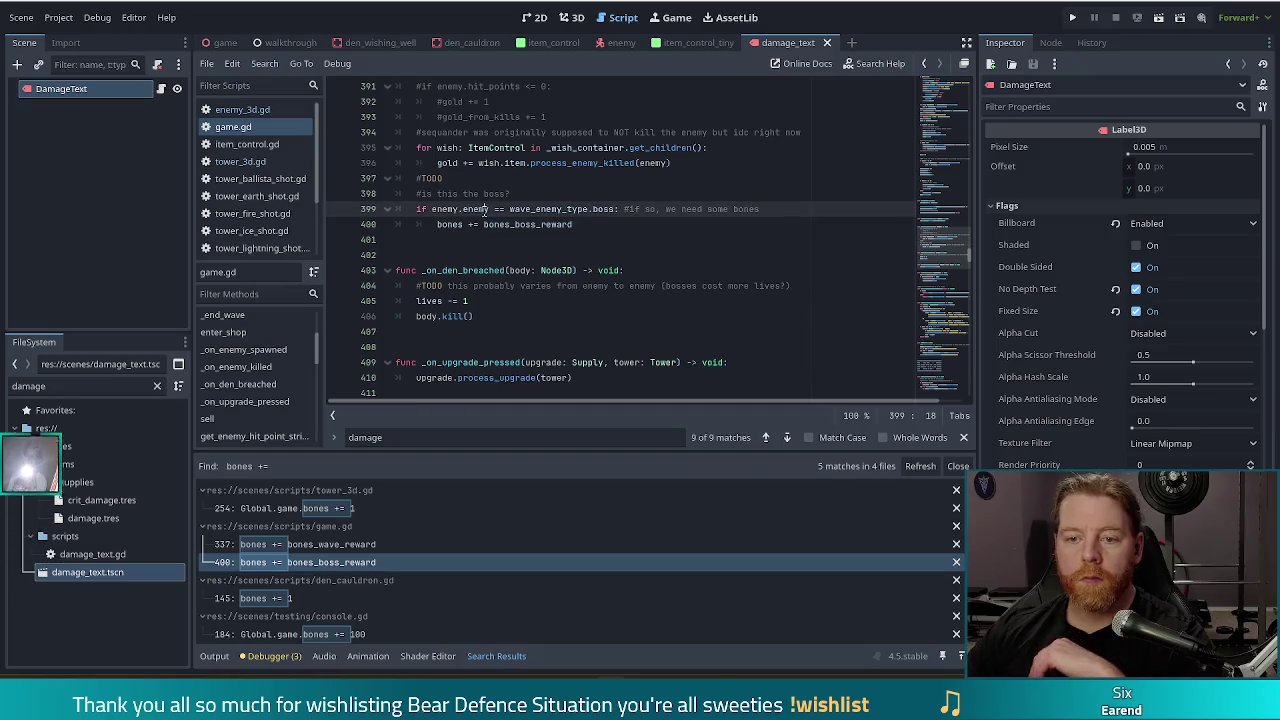
scroll(530, 220, "up", 1)
scroll(572, 225, "up", 1)
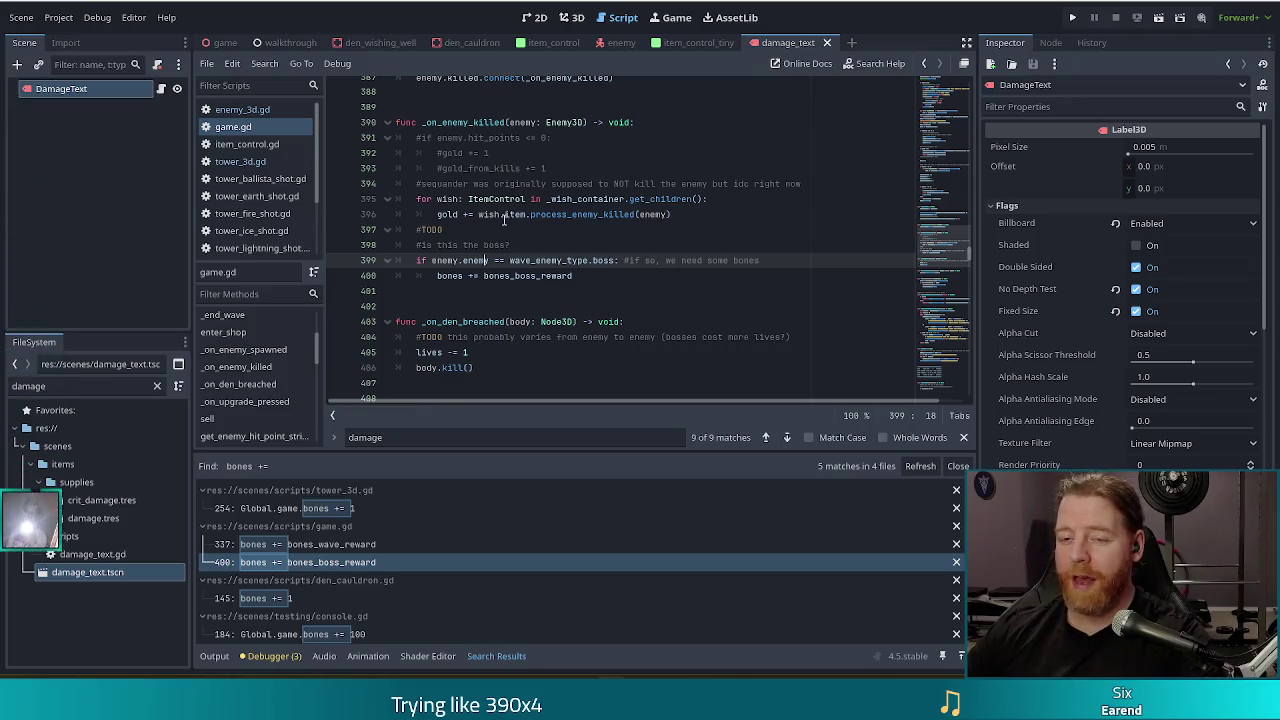
left_click(507, 245)
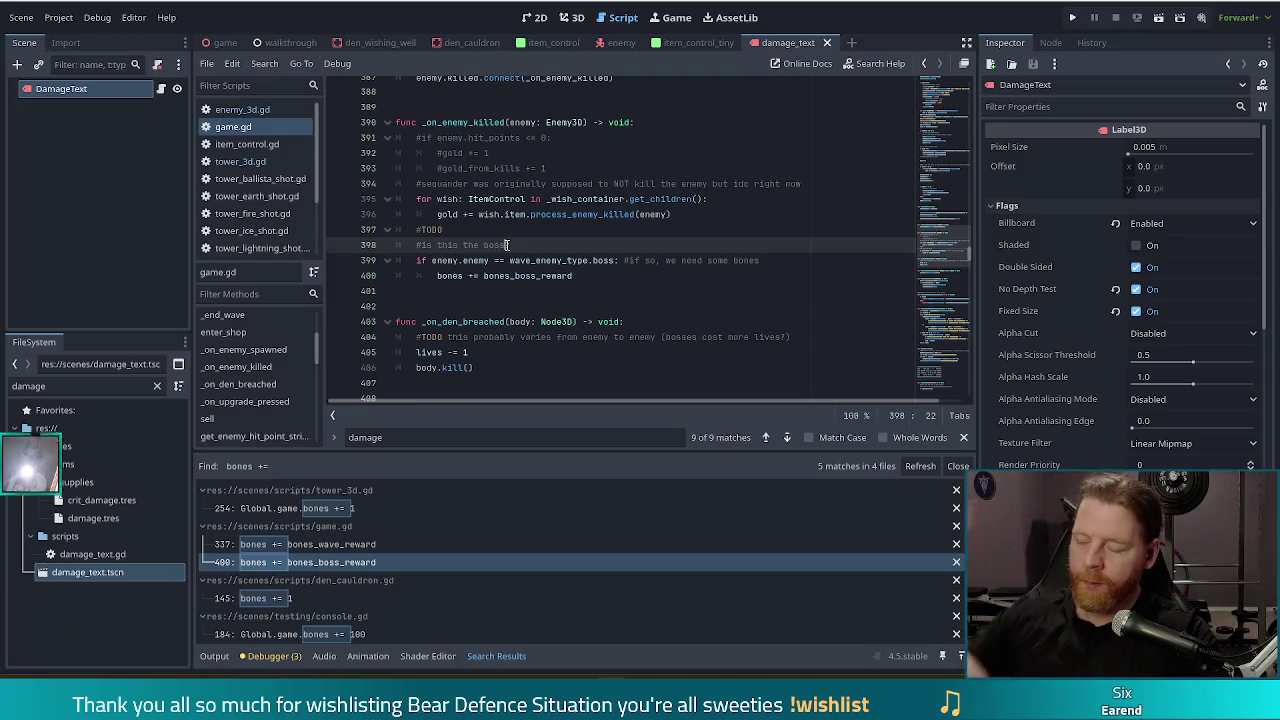
type("?")
left_click(518, 215)
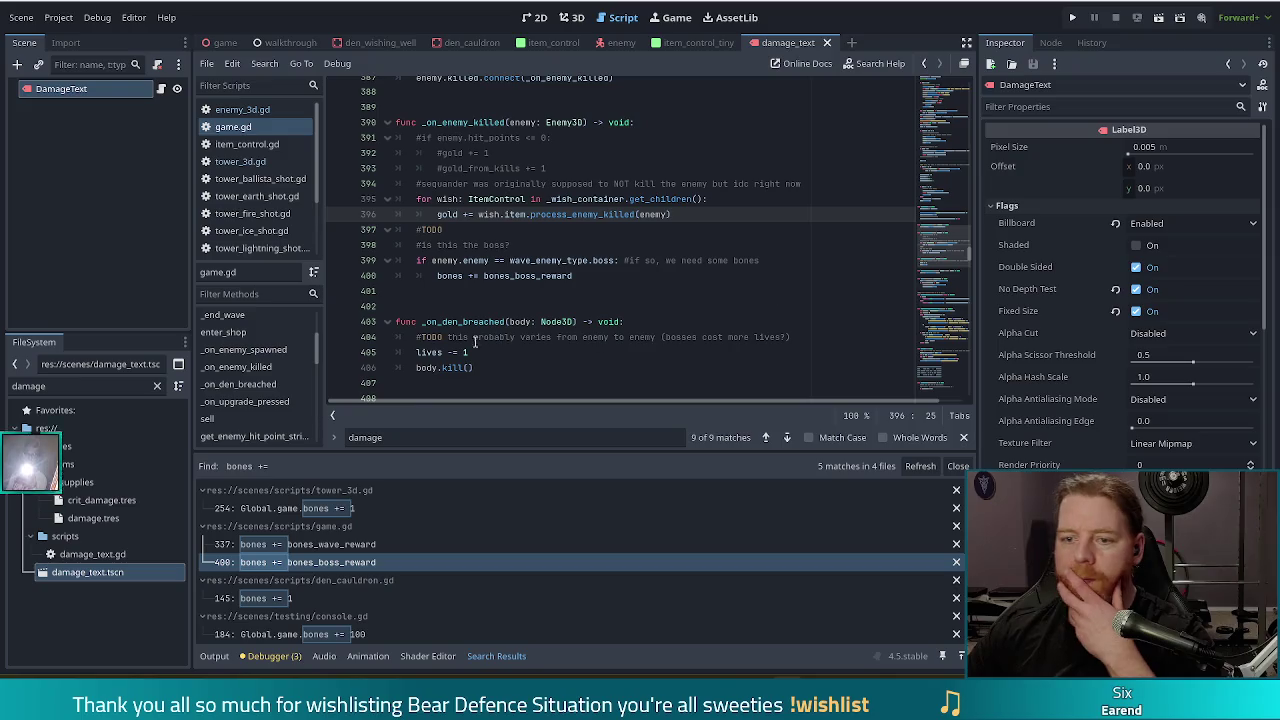
left_click(603, 198)
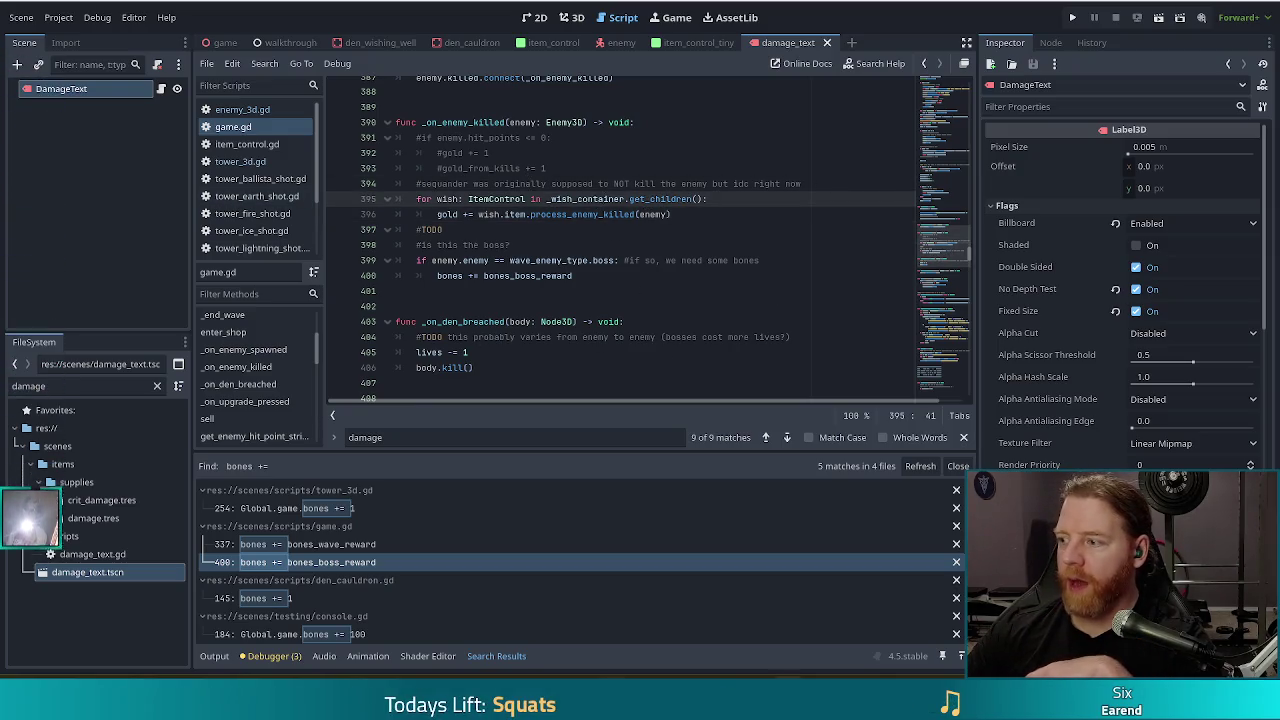
left_click(631, 184)
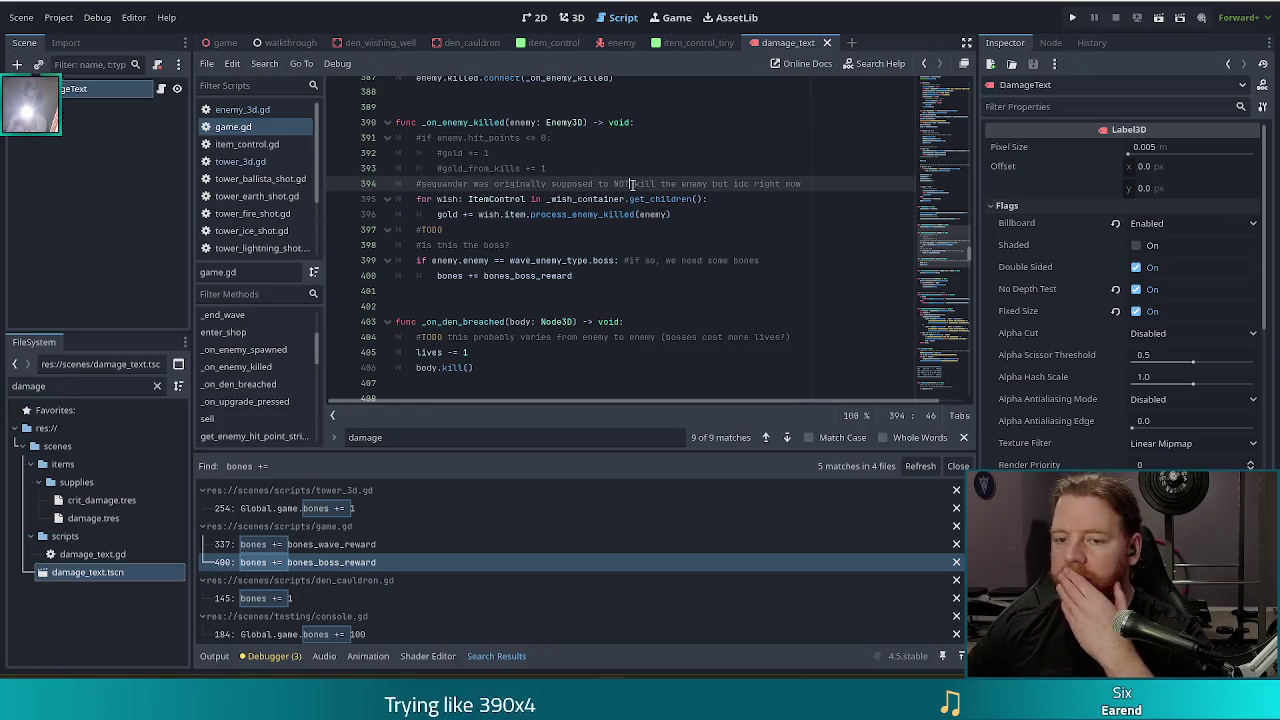
Check the bones_boss_reward value on the boss reward line, then return to tower_3d.gd.
left_click(589, 274)
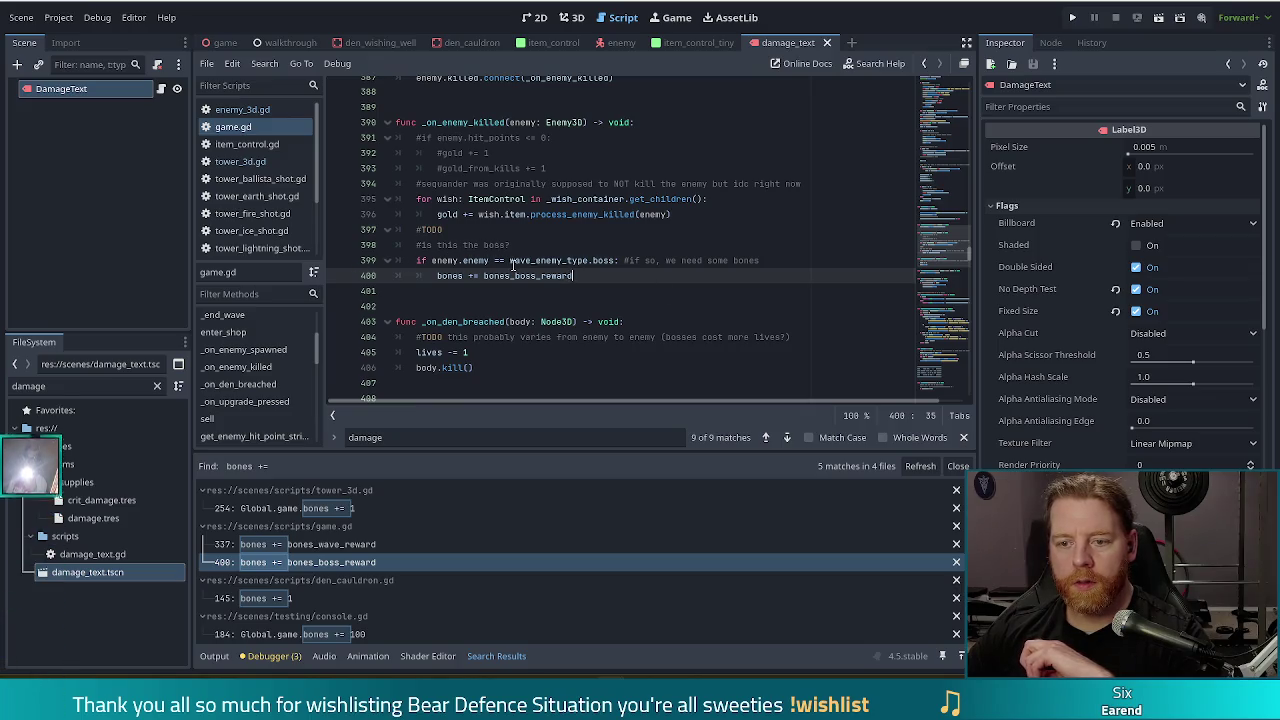
left_click(593, 260)
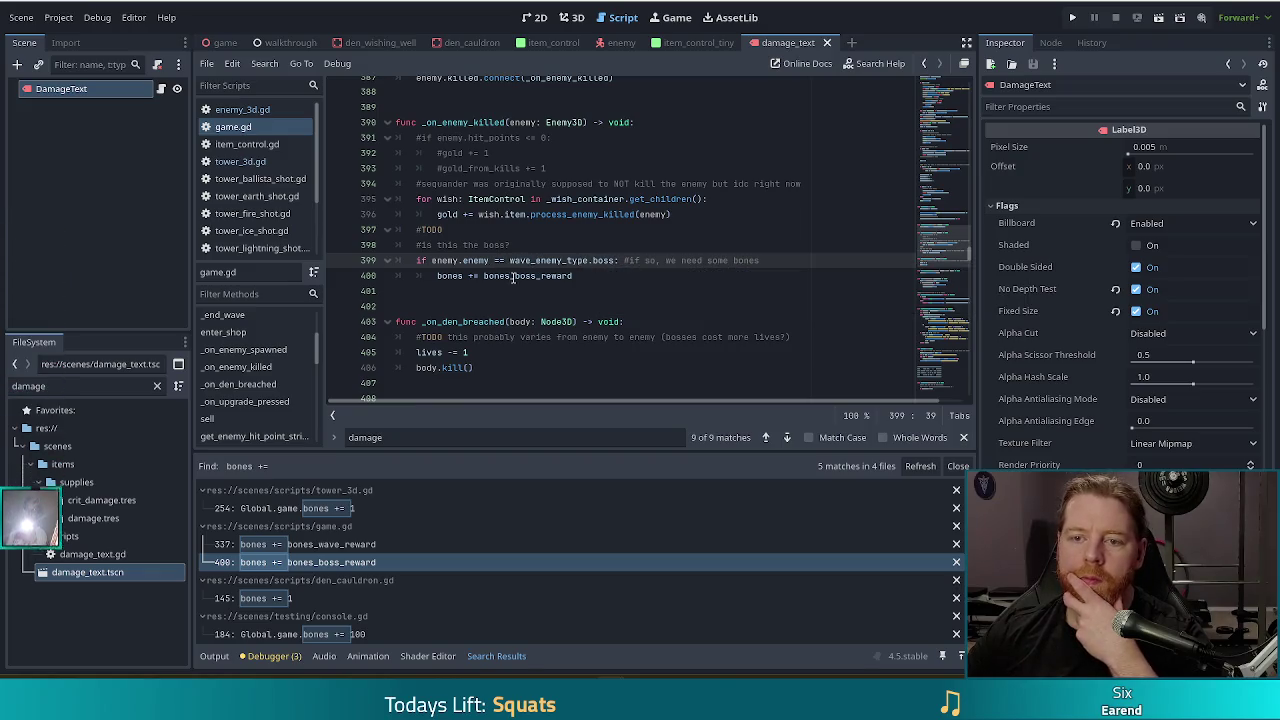
mouse_move(507, 281)
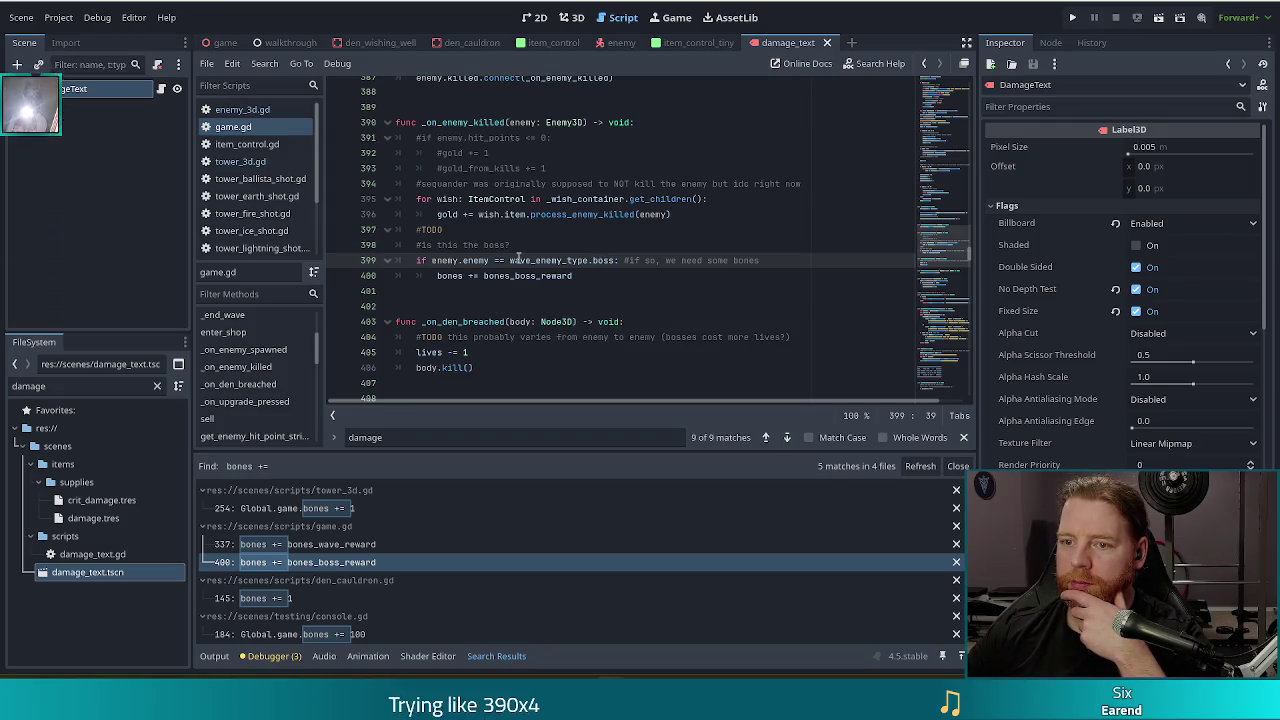
left_click(551, 241)
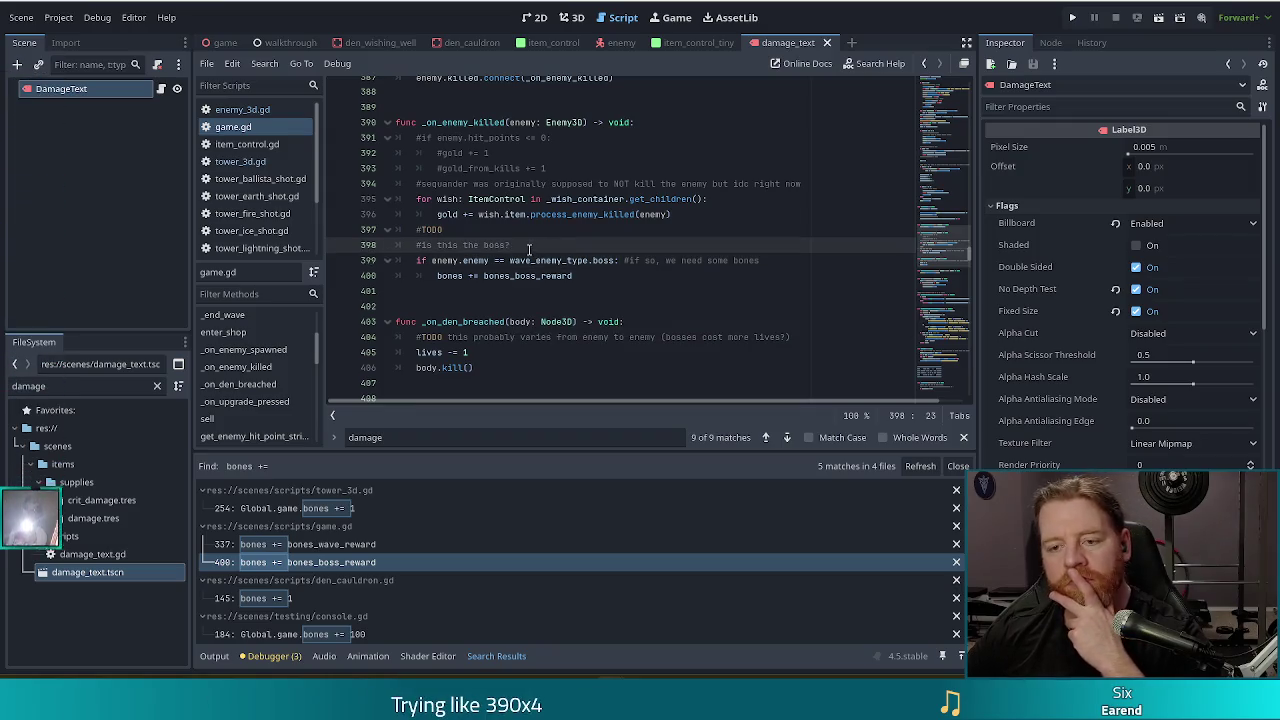
mouse_move(520, 255)
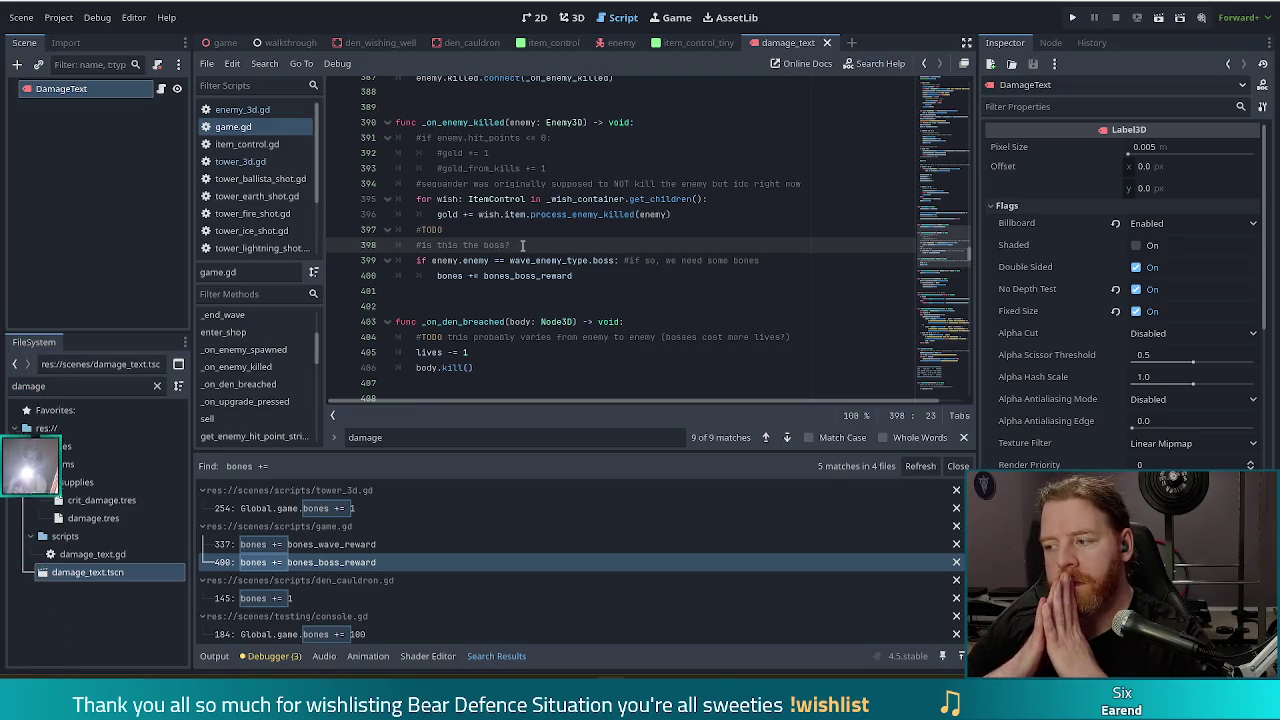
left_click(235, 161)
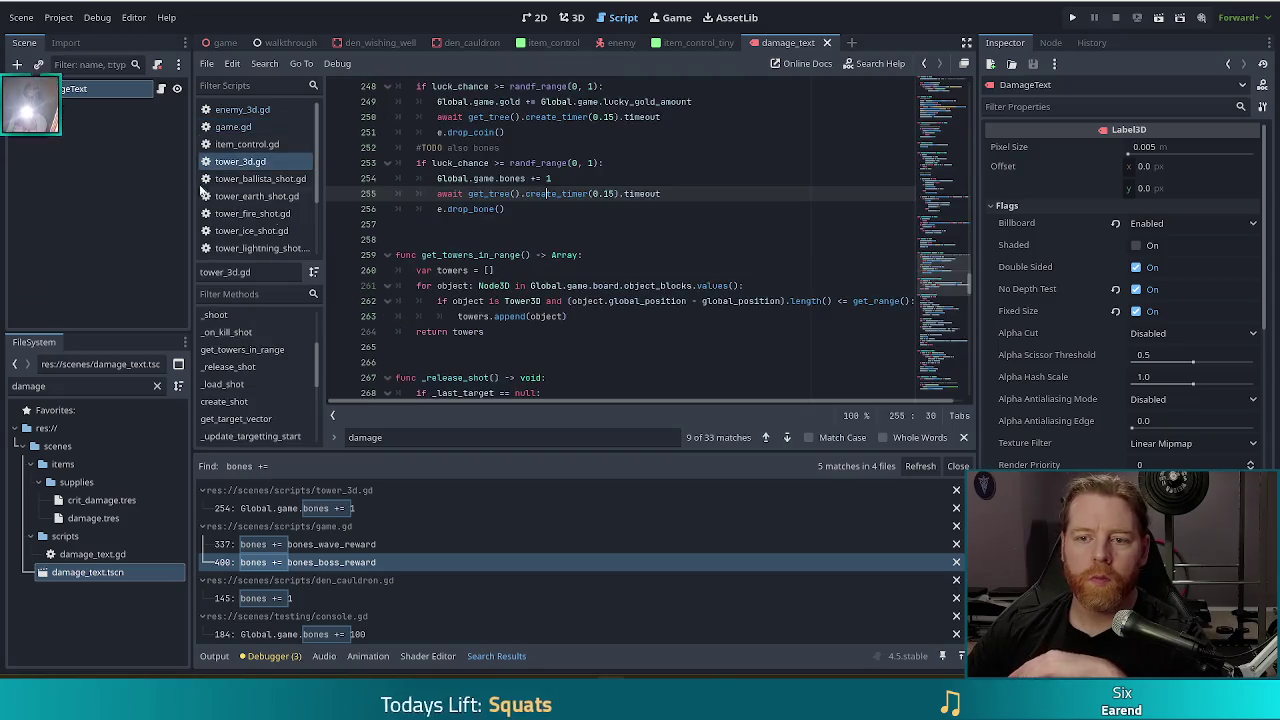
left_click(613, 193)
scroll(582, 200, "up", 1)
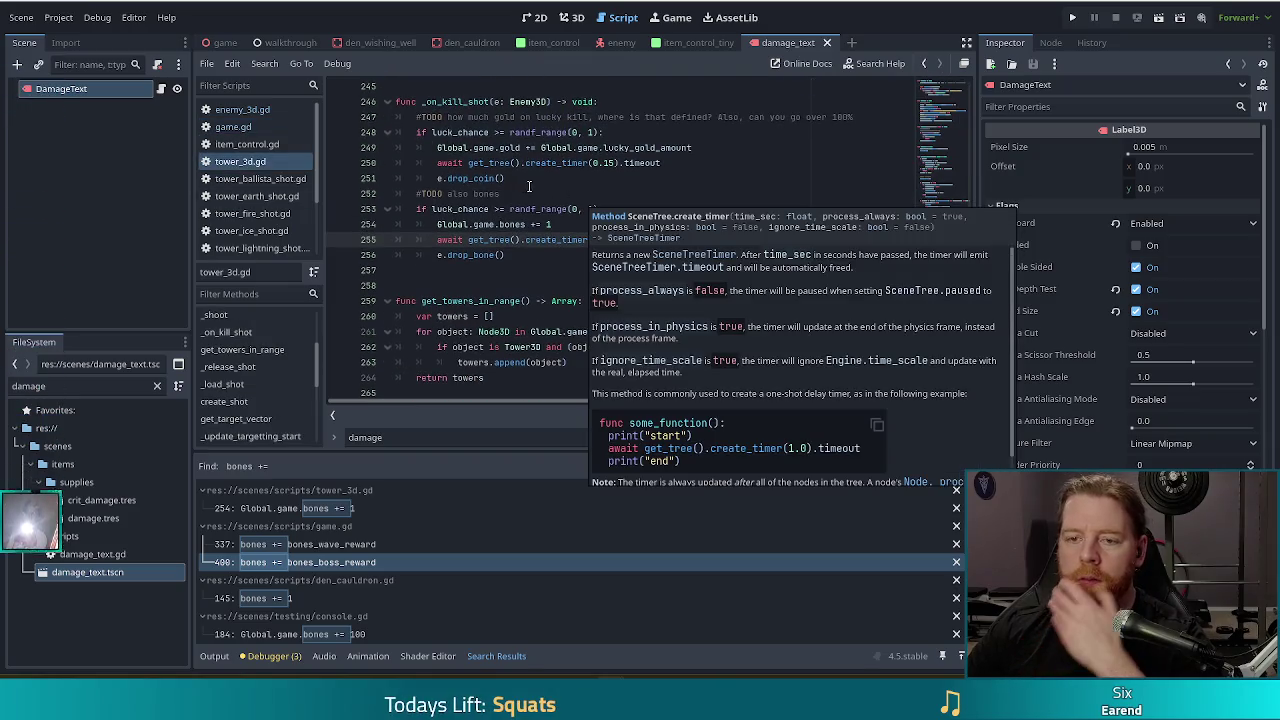
left_click(635, 250)
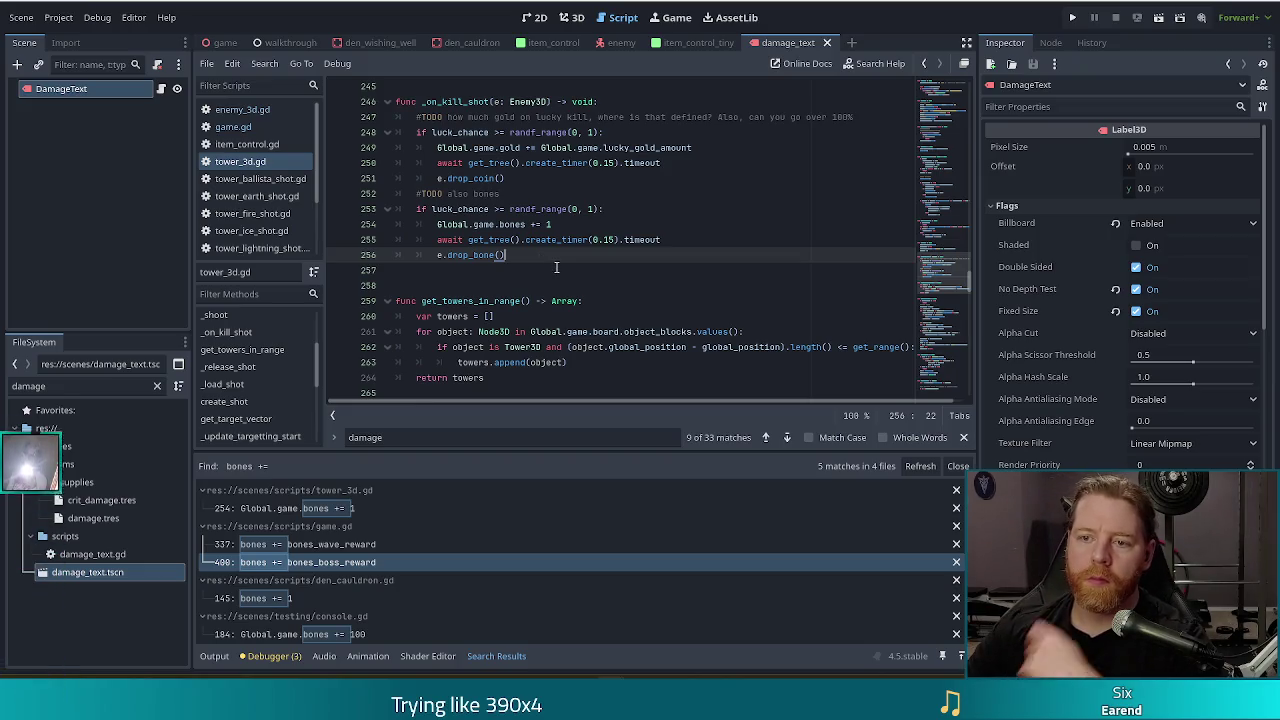
left_click(541, 148)
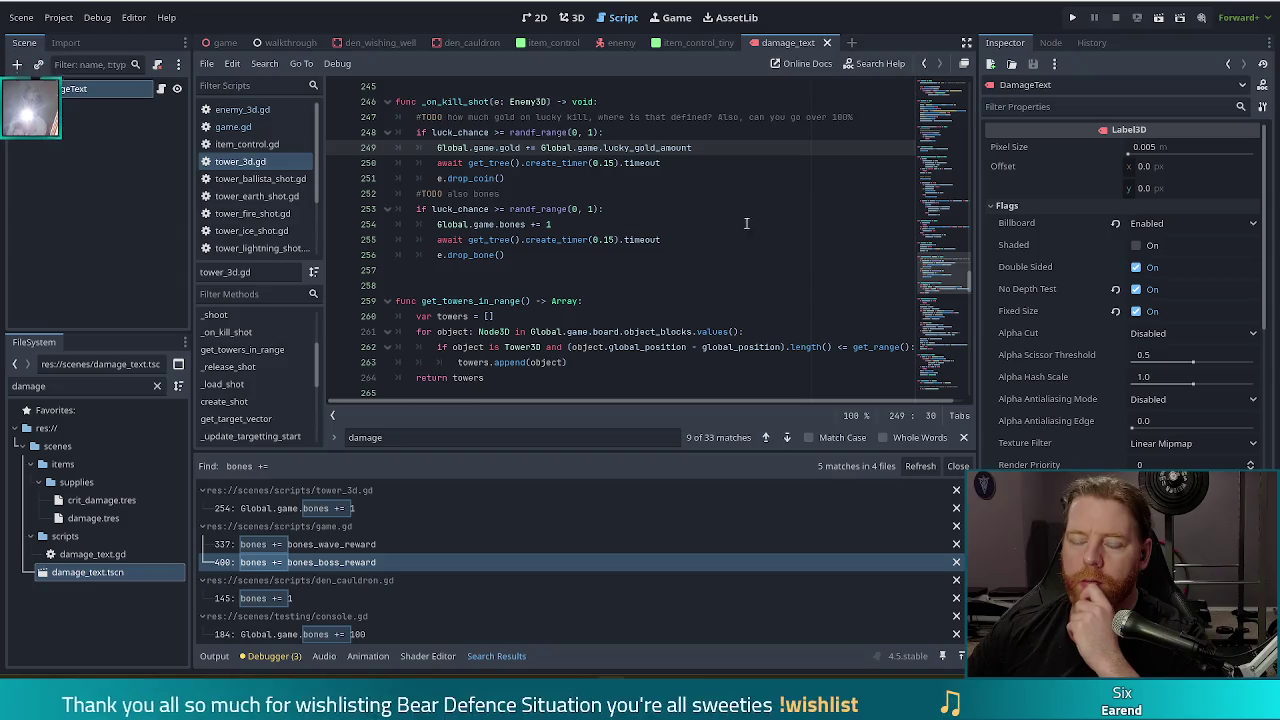
left_click(229, 109)
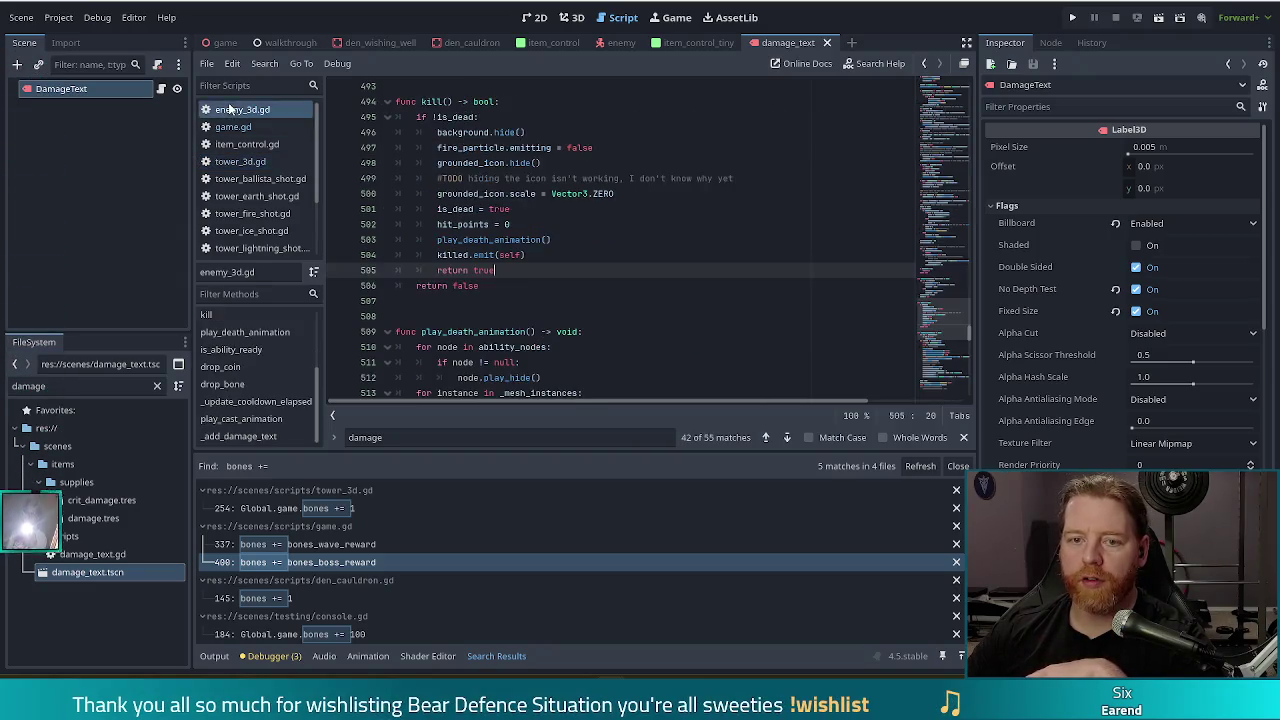
Read kill()'s death animation and killed(self) emission, then revisit tower_3d.gd's lucky gold code.
left_click(595, 238)
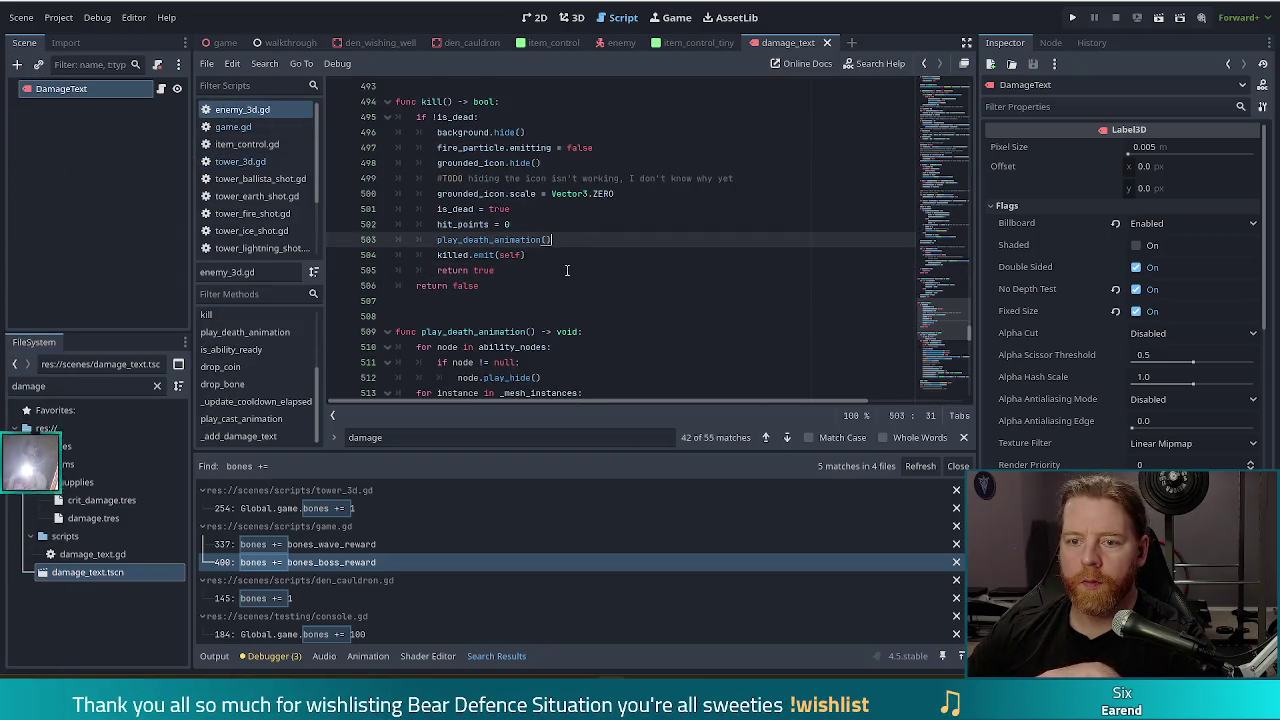
left_click(583, 255)
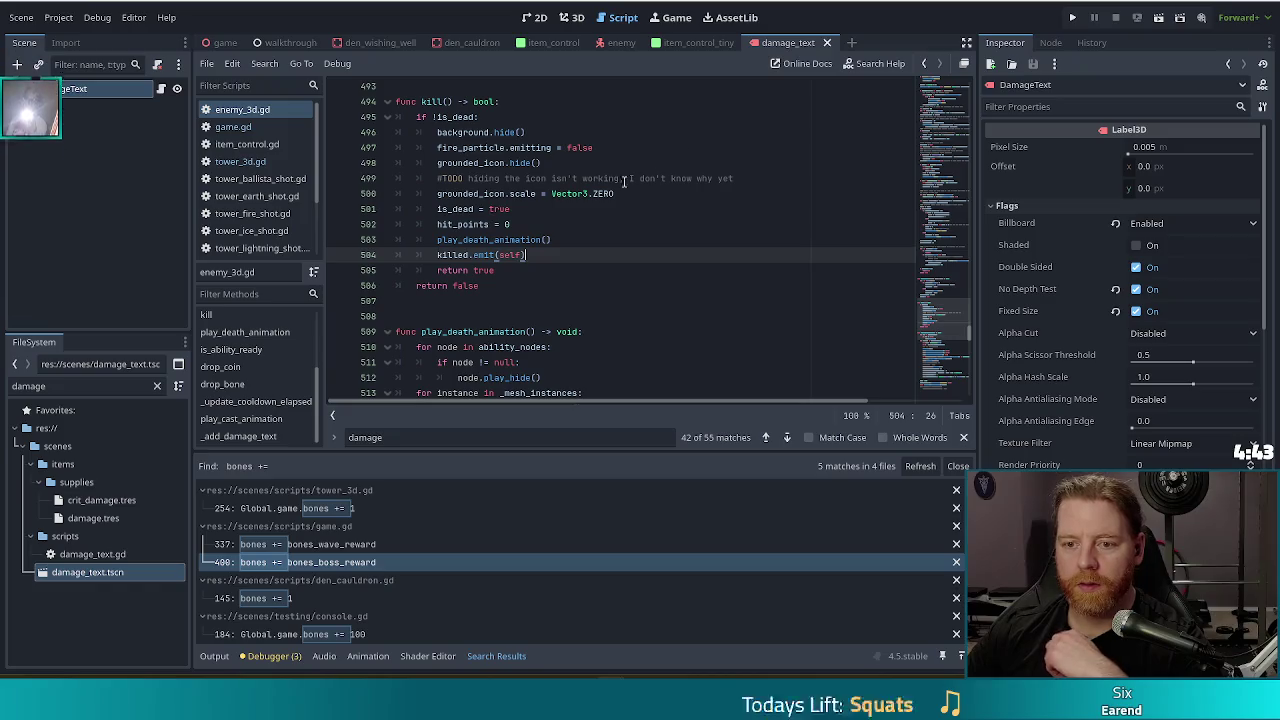
left_click(513, 256)
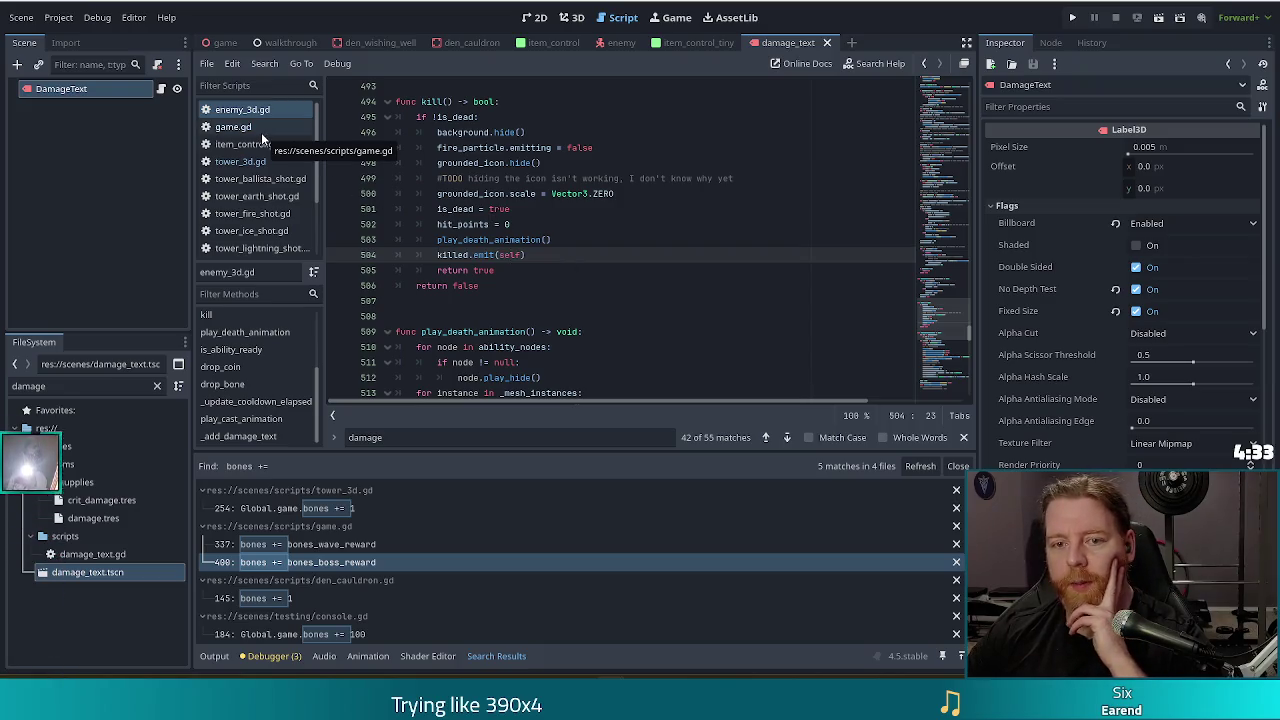
left_click(262, 165)
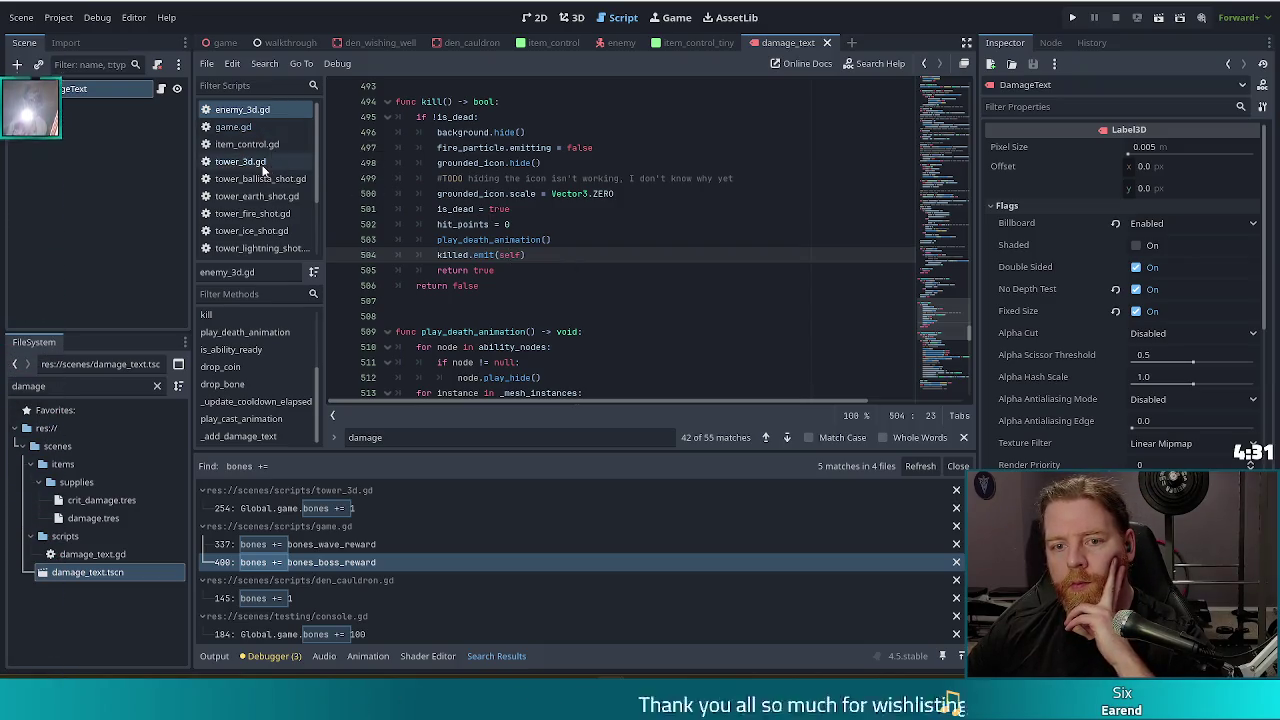
left_click(580, 148)
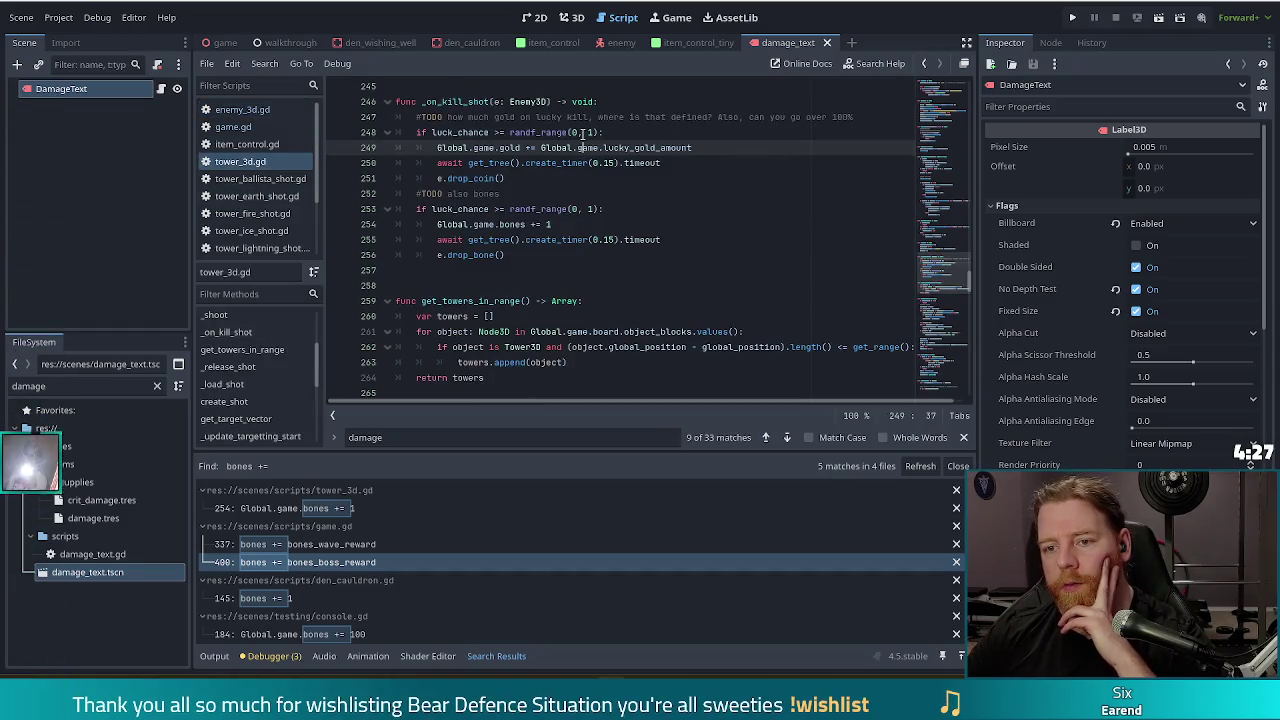
Add a new indented line after e.drop_bone() on line 256.
left_click(532, 254)
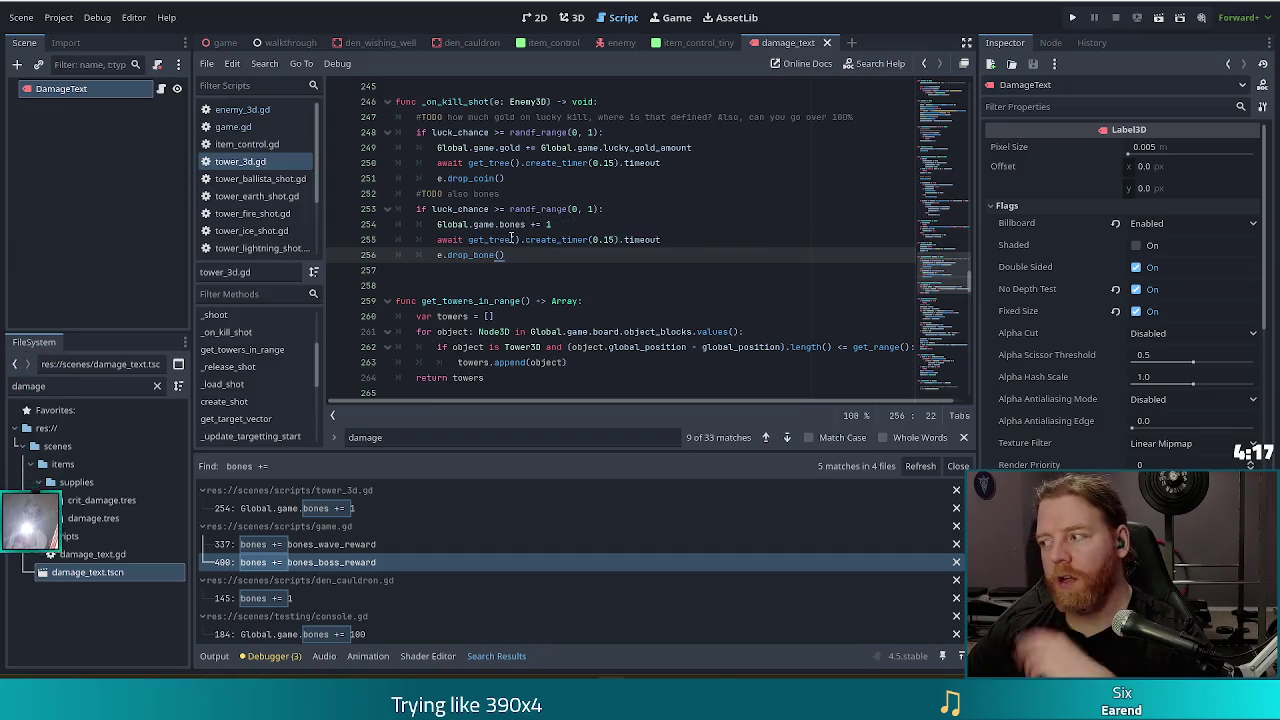
left_click(529, 163)
left_click(520, 224)
left_click(519, 256)
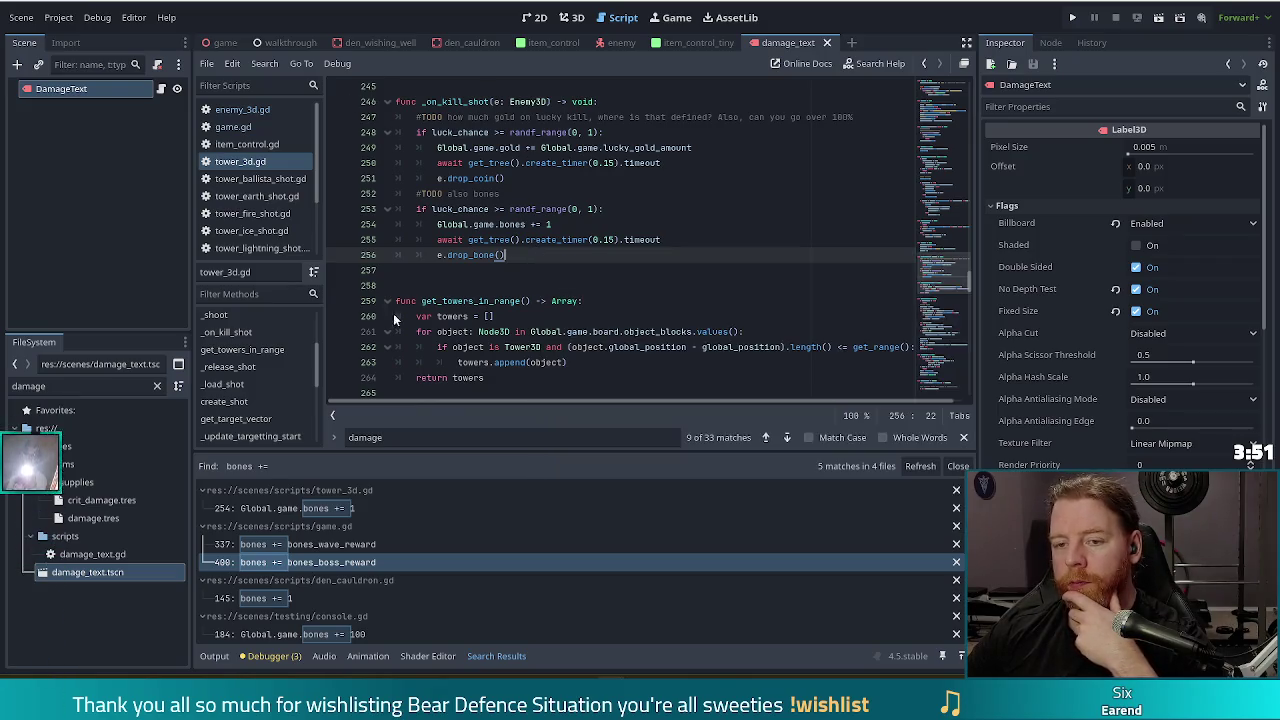
key("Return")
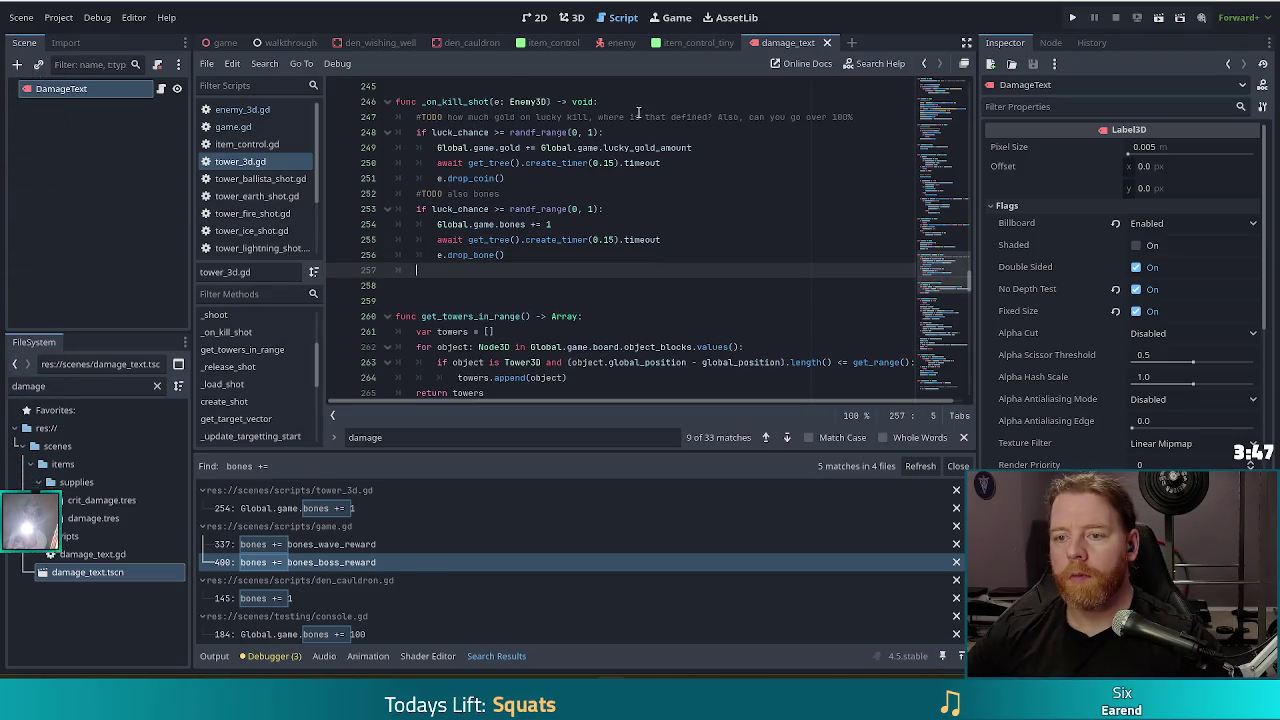
Inspect the lucky-kill TODO and gold drop block, then return to the empty line 257.
left_click(867, 117)
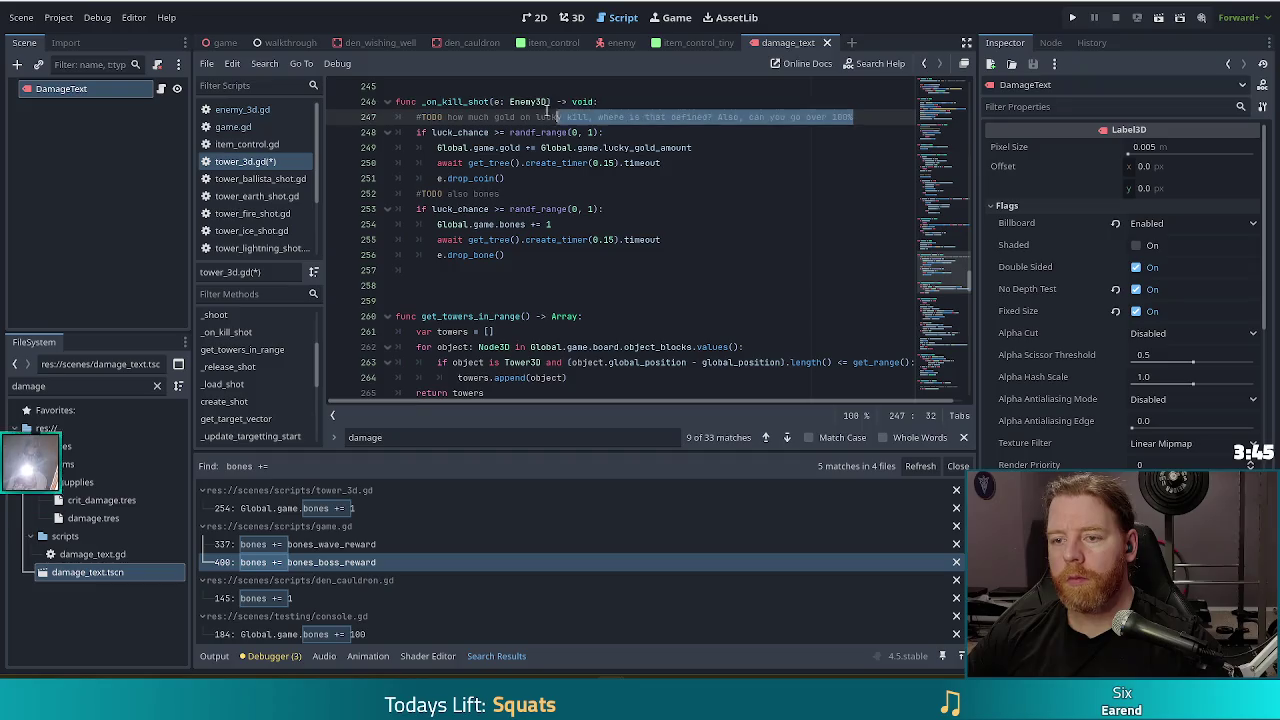
key("Left")
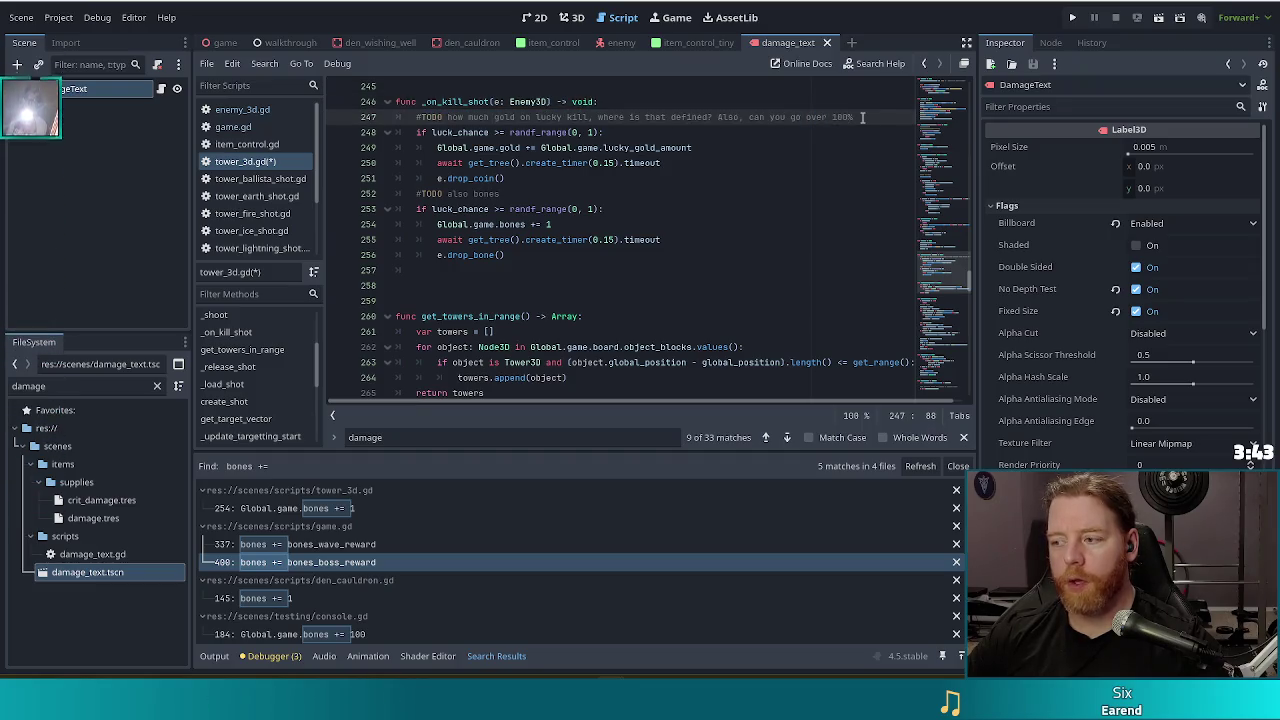
left_click(860, 117)
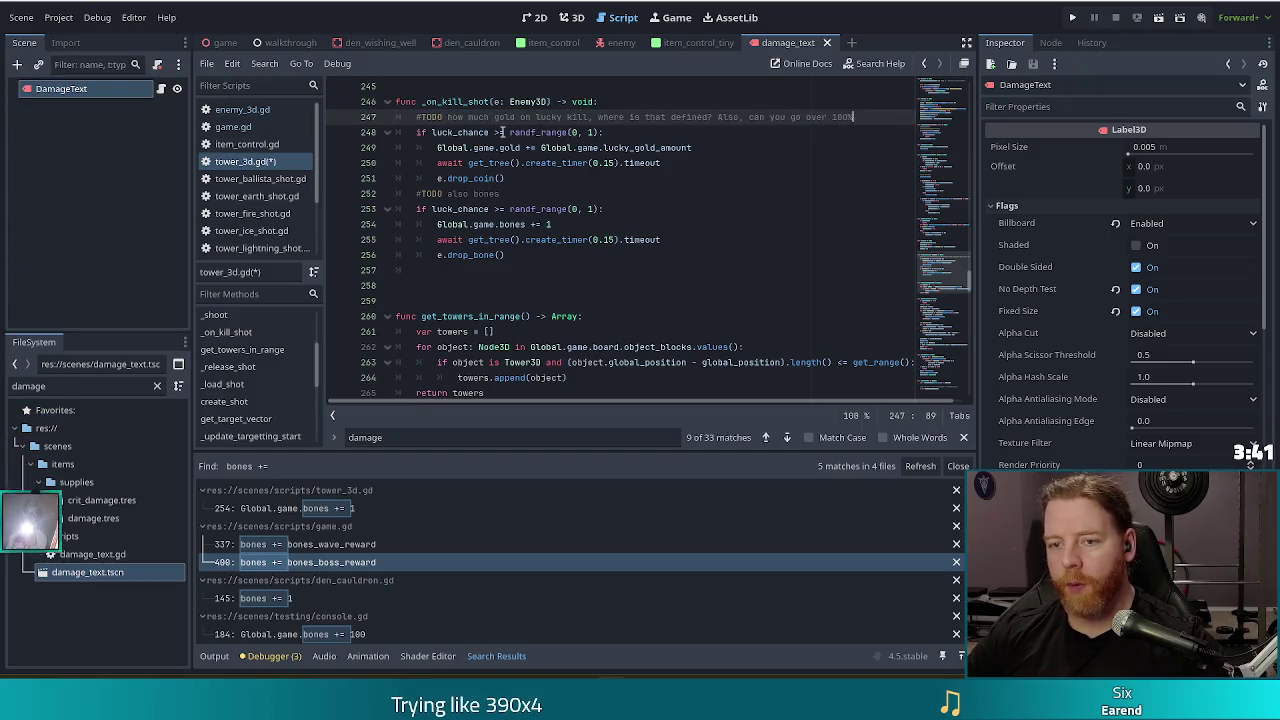
left_click_drag(503, 132, 521, 173)
left_click(540, 180)
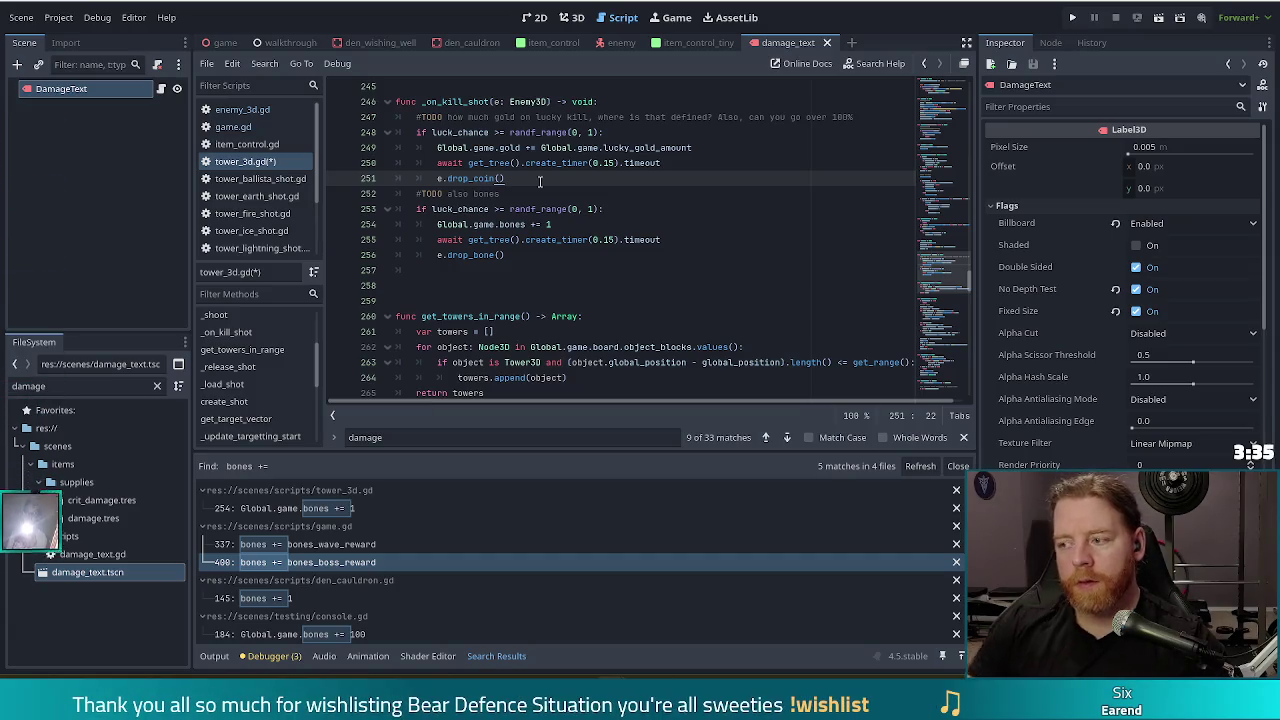
key("Down")
key("Down")
key("Down")
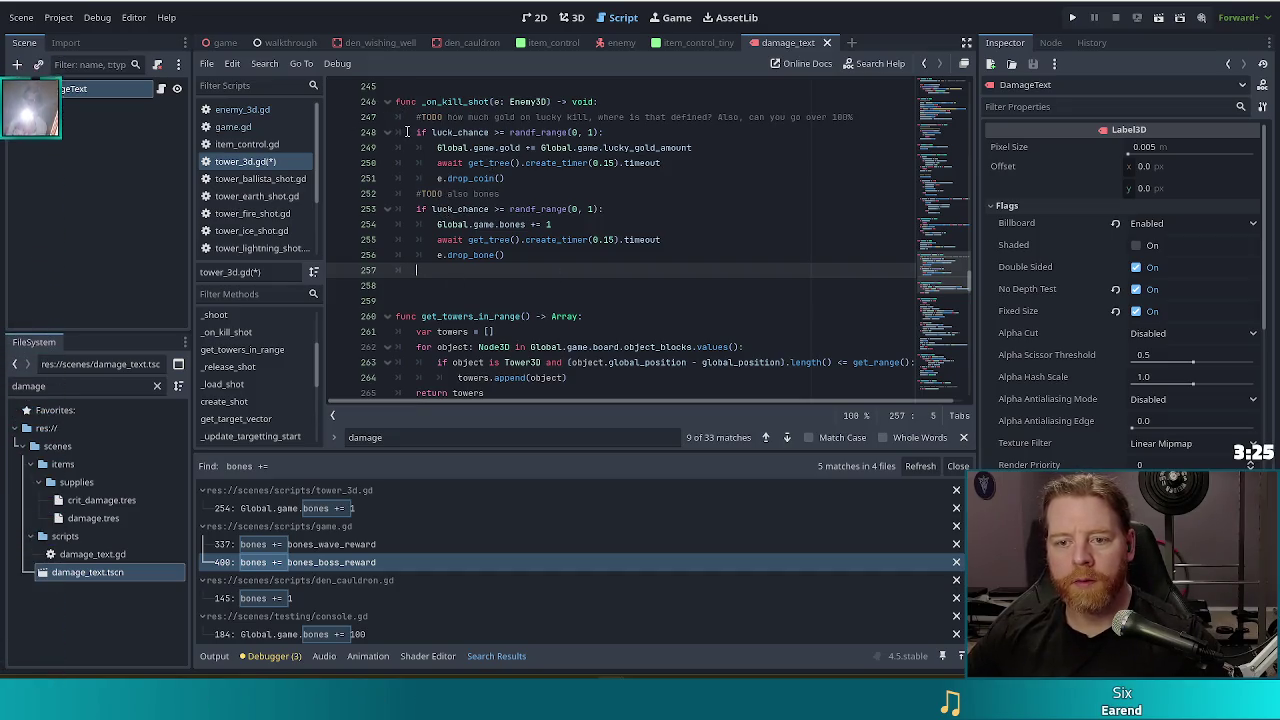
Copy the boss bone-reward check from game.gd into line 257 of tower_3d.gd.
type("if ")
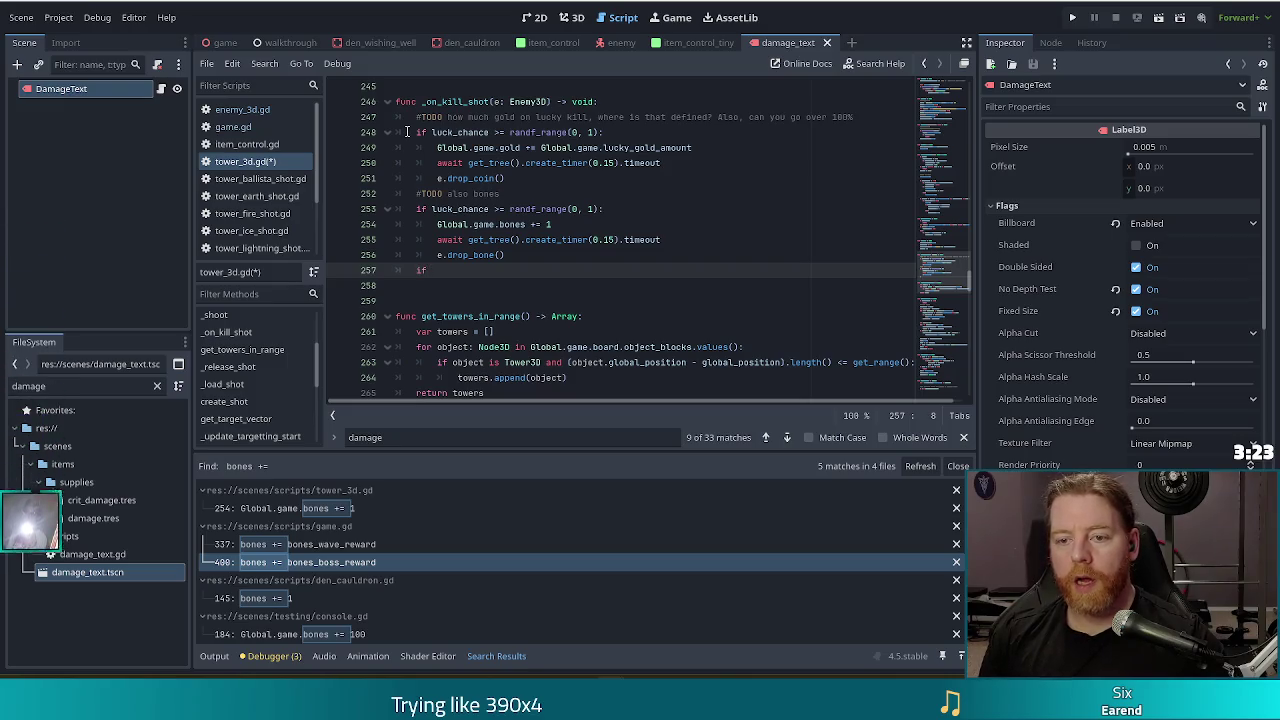
type("e.")
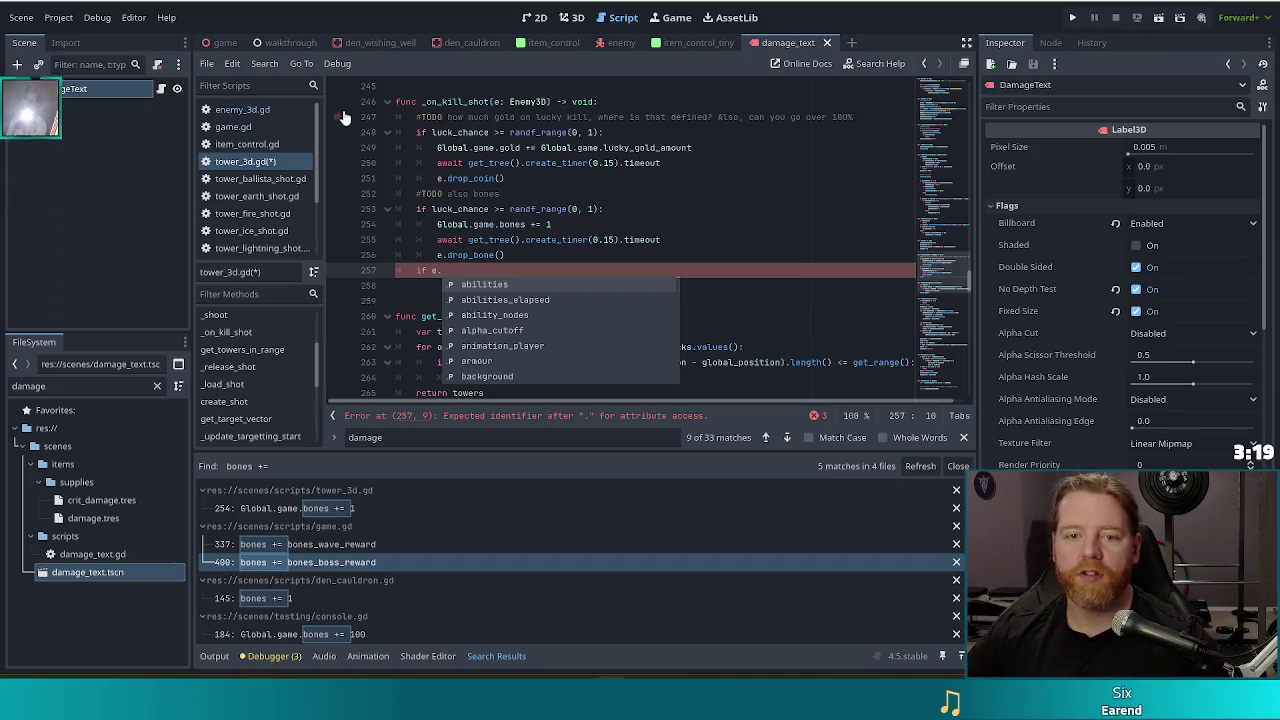
left_click(228, 127)
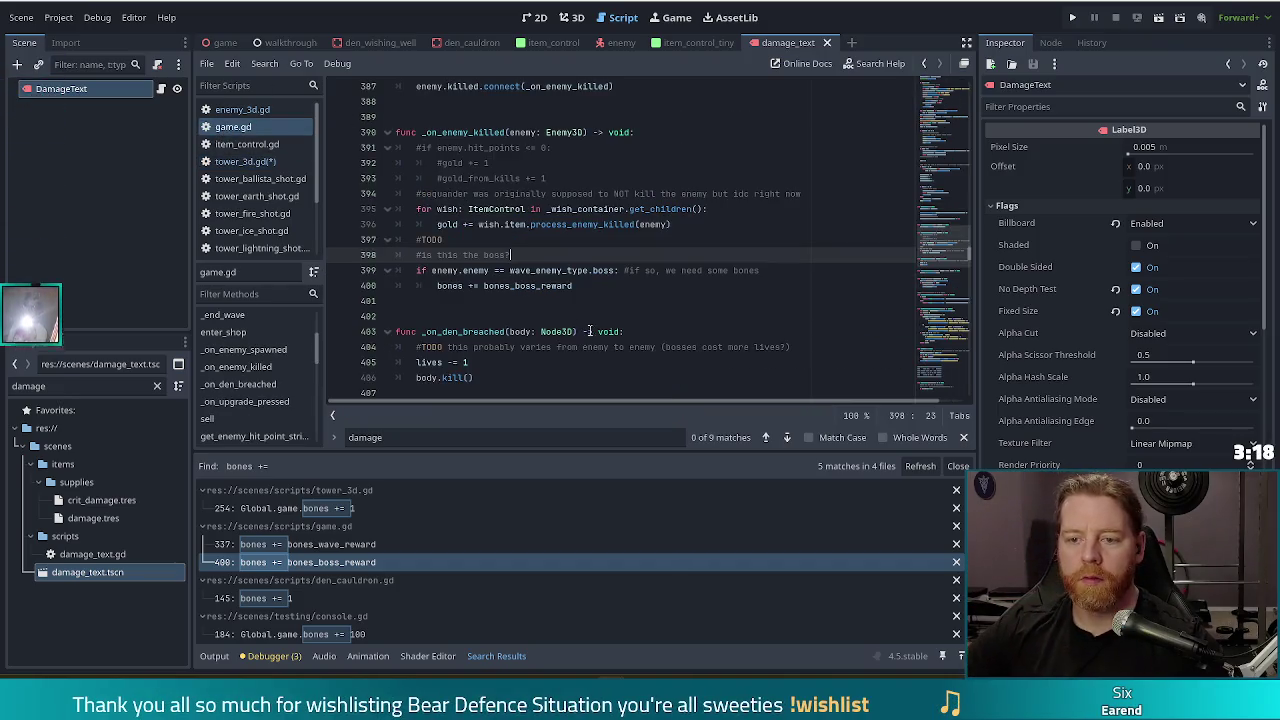
left_click(547, 270)
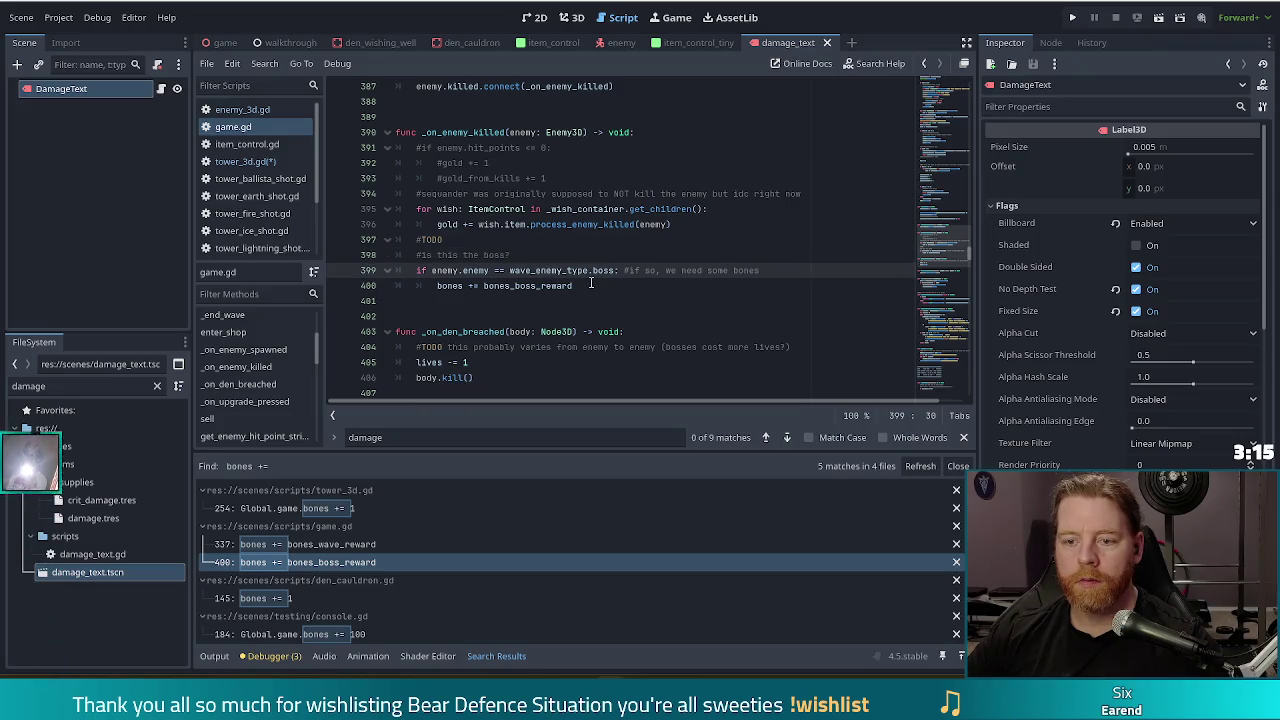
left_click_drag(594, 285, 416, 270)
key("ctrl+c")
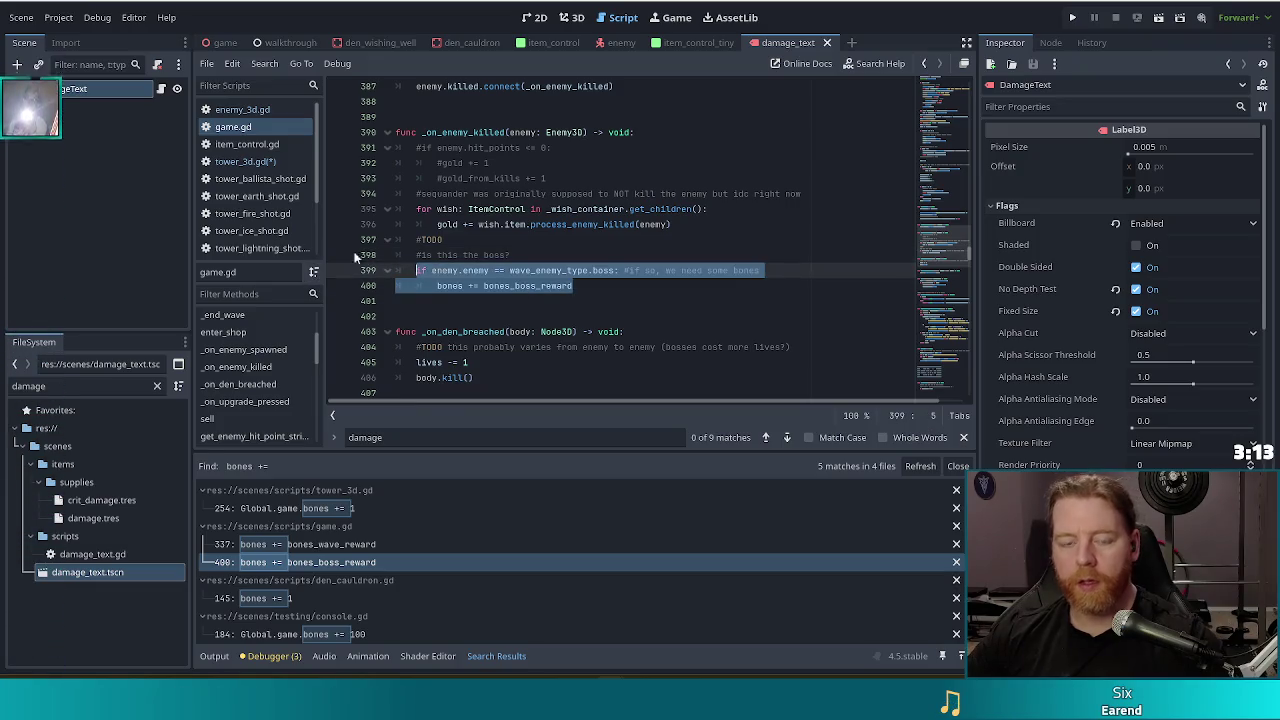
left_click(240, 161)
key("Escape")
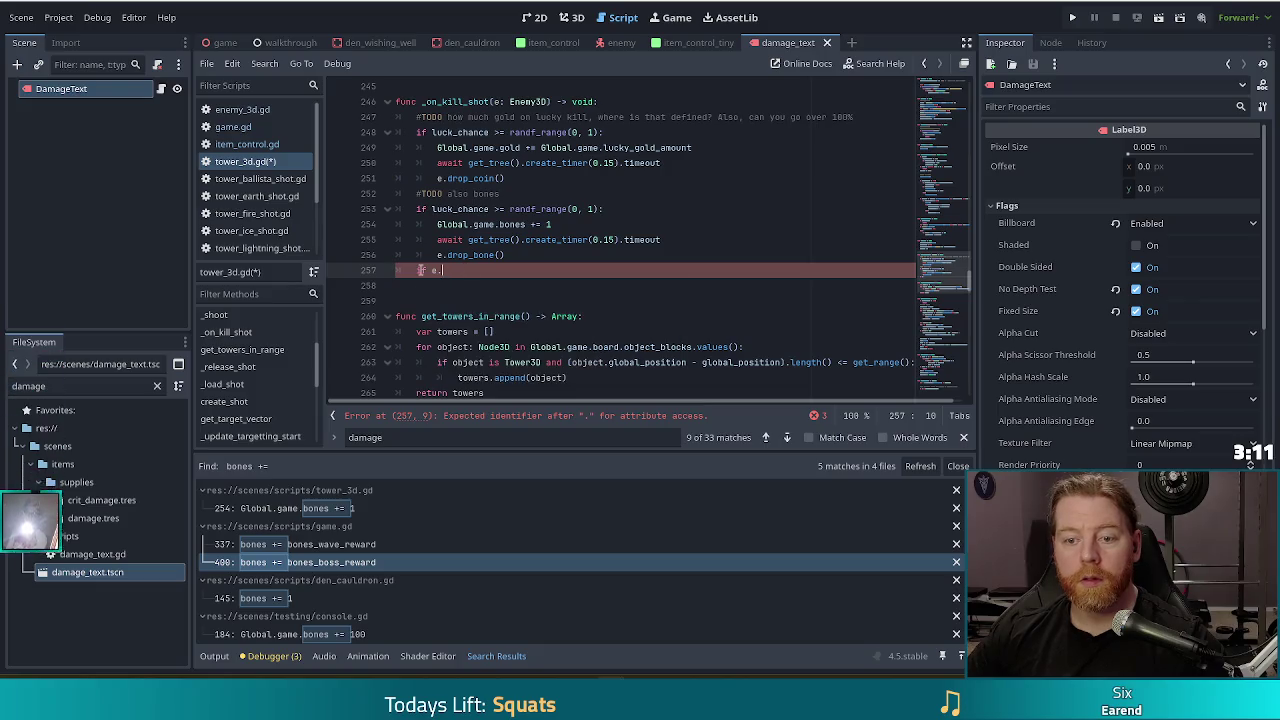
key("shift+Home")
key("ctrl+v")
left_click(490, 270)
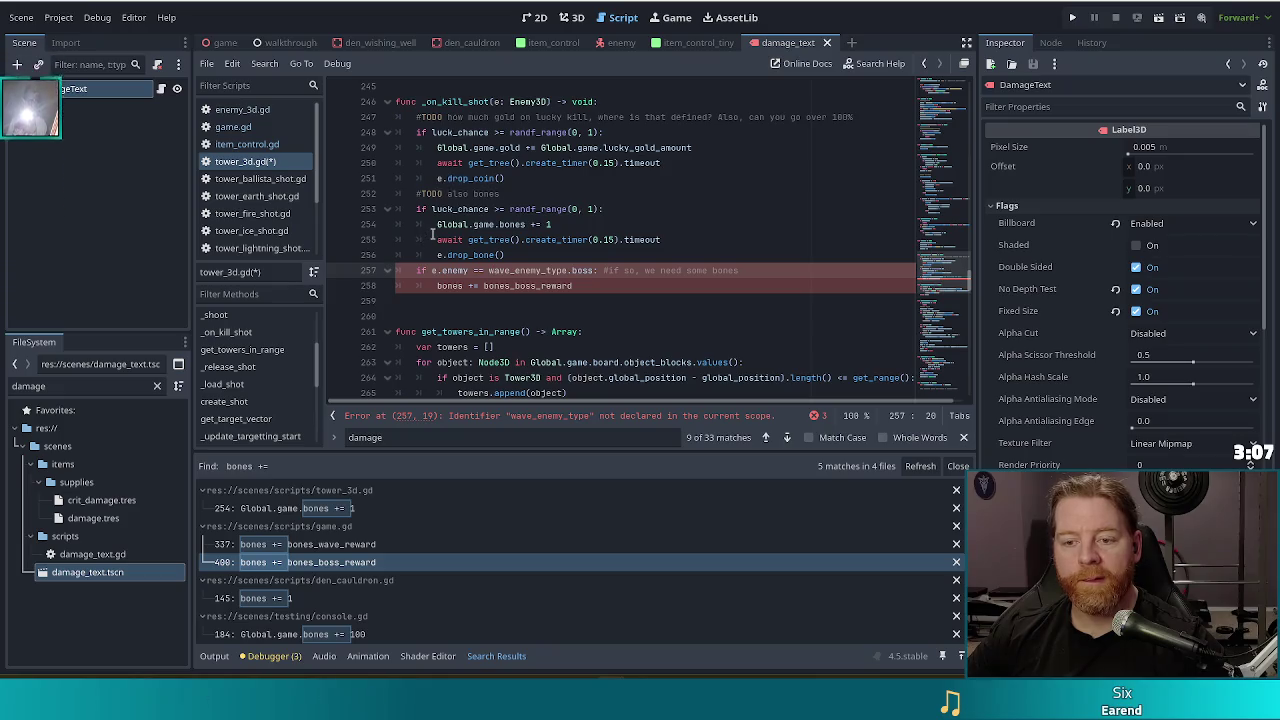
Prefix wave_enemy_type with 'Global.game.' in the pasted boss check.
key("alt+Left")
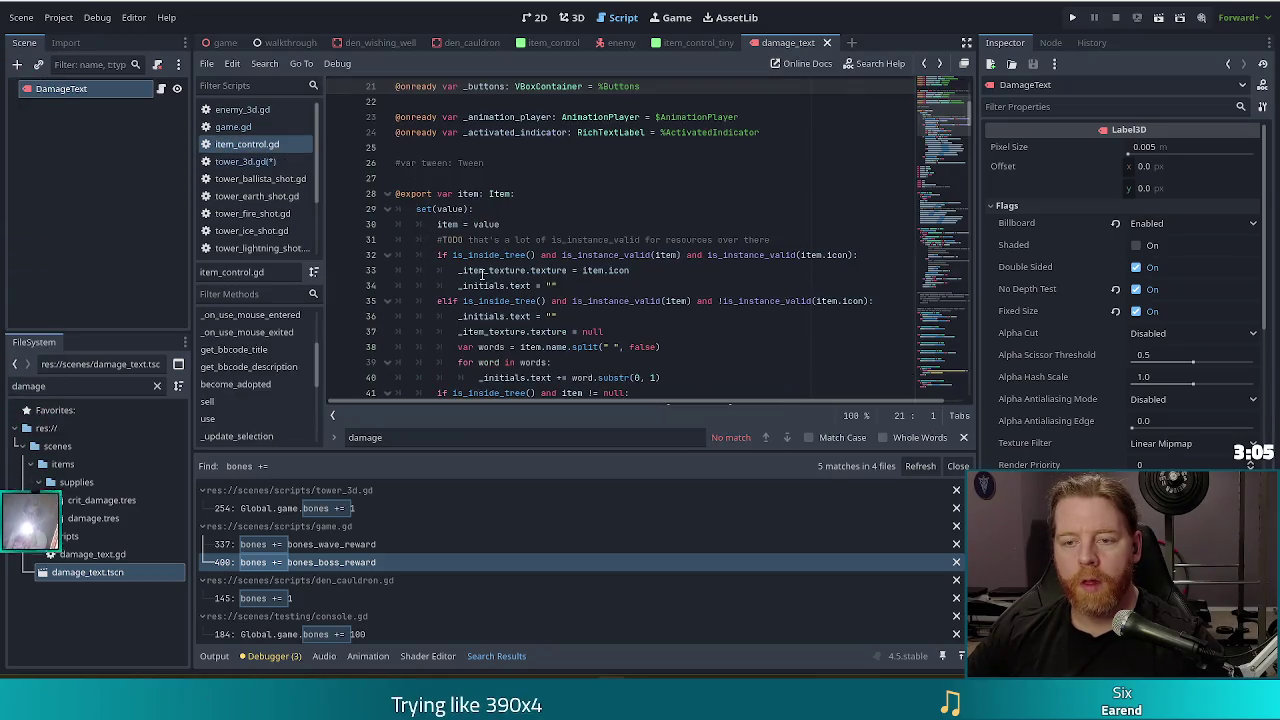
mouse_move(549, 283)
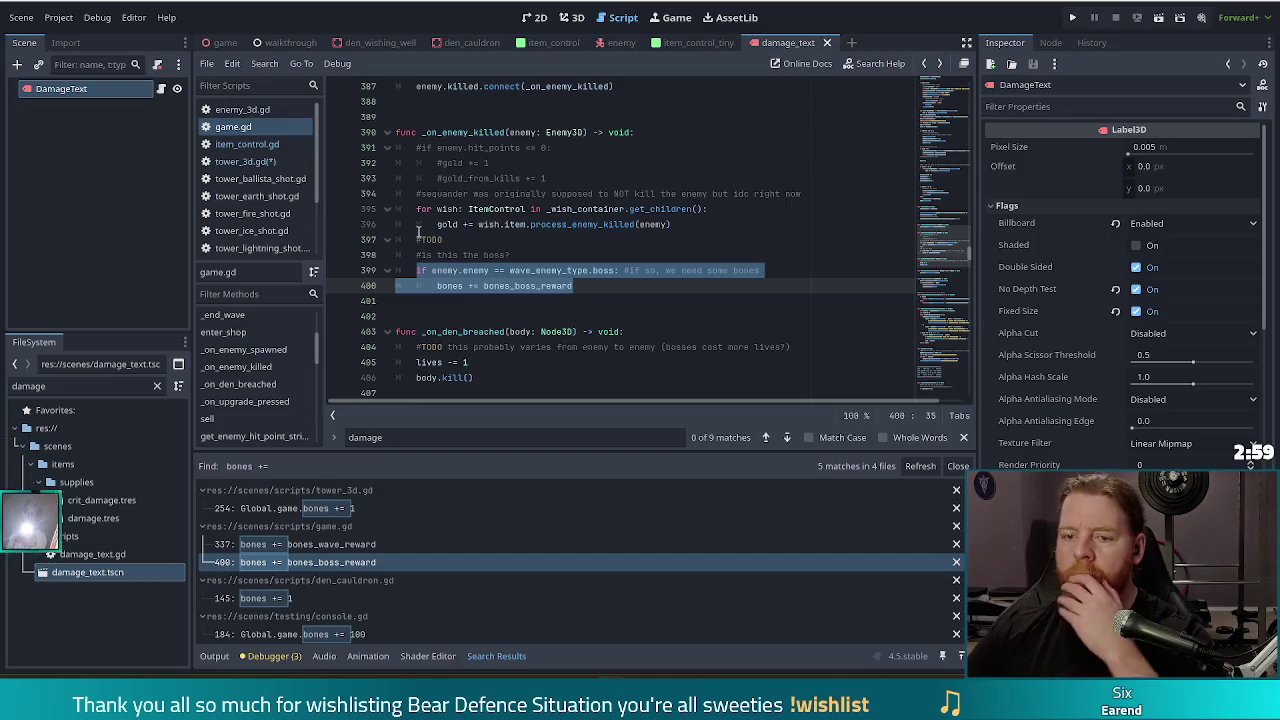
key("alt+Left")
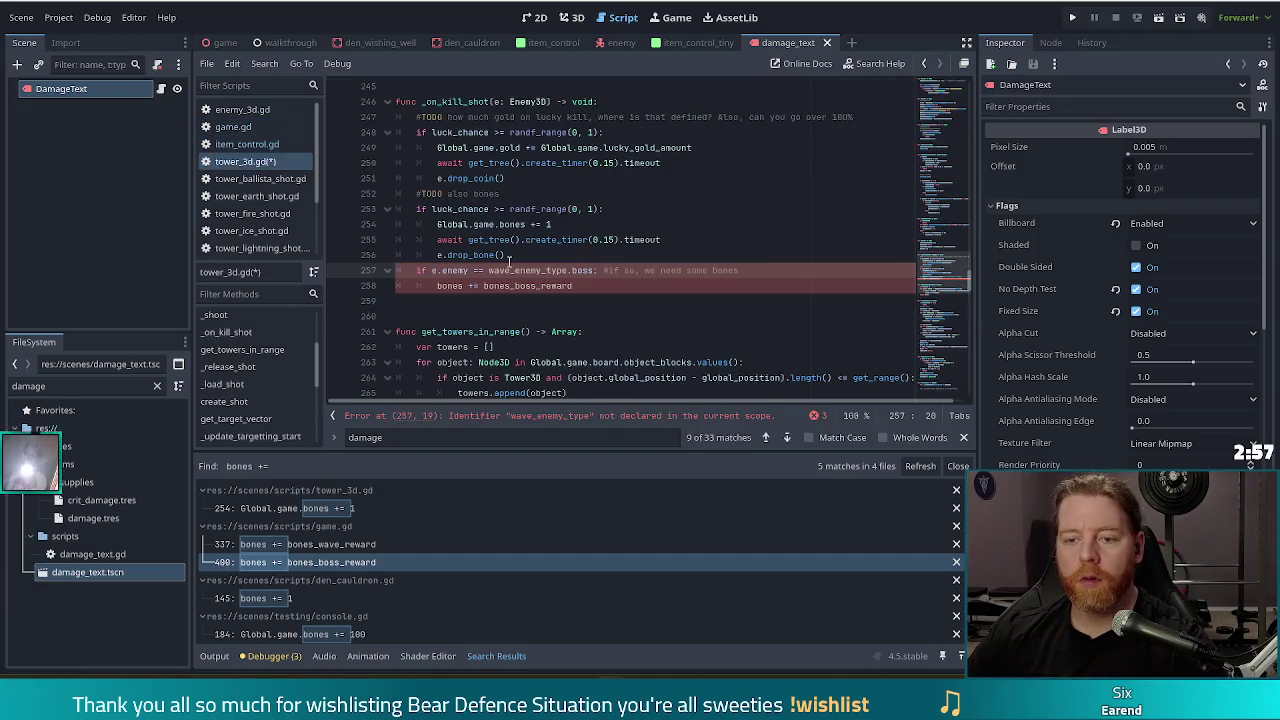
key("ctrl+Left")
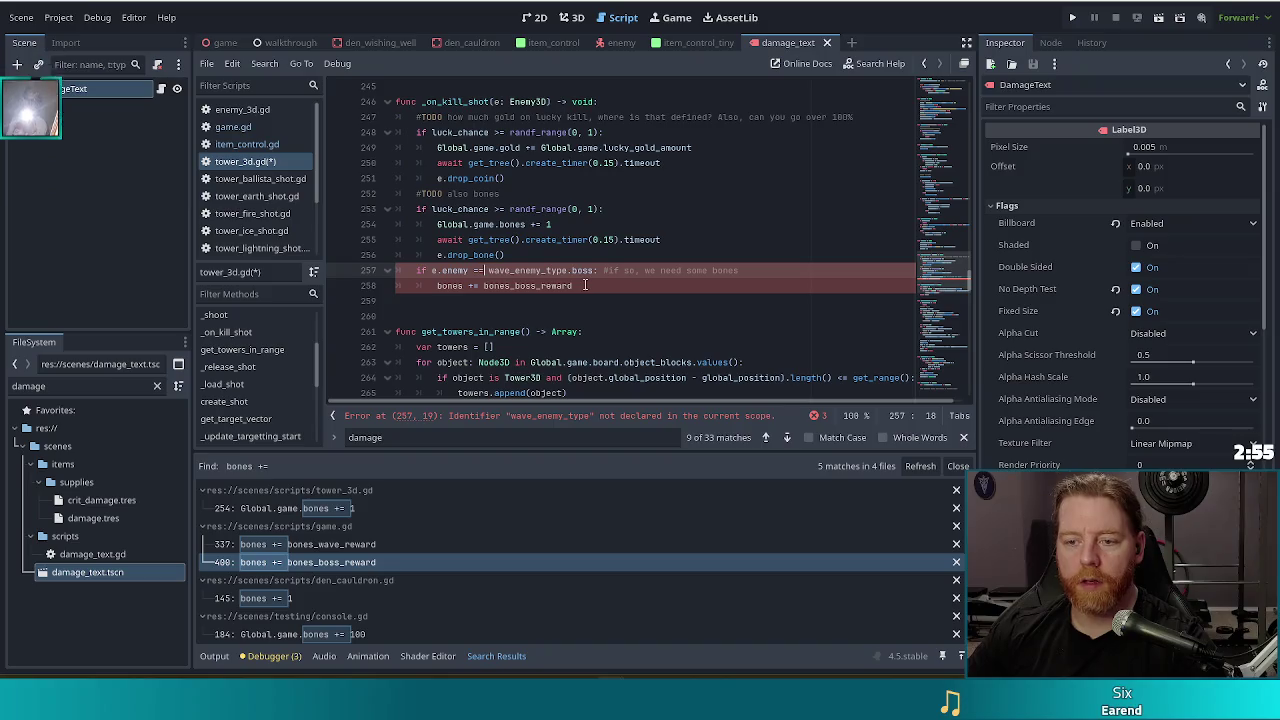
type("Global")
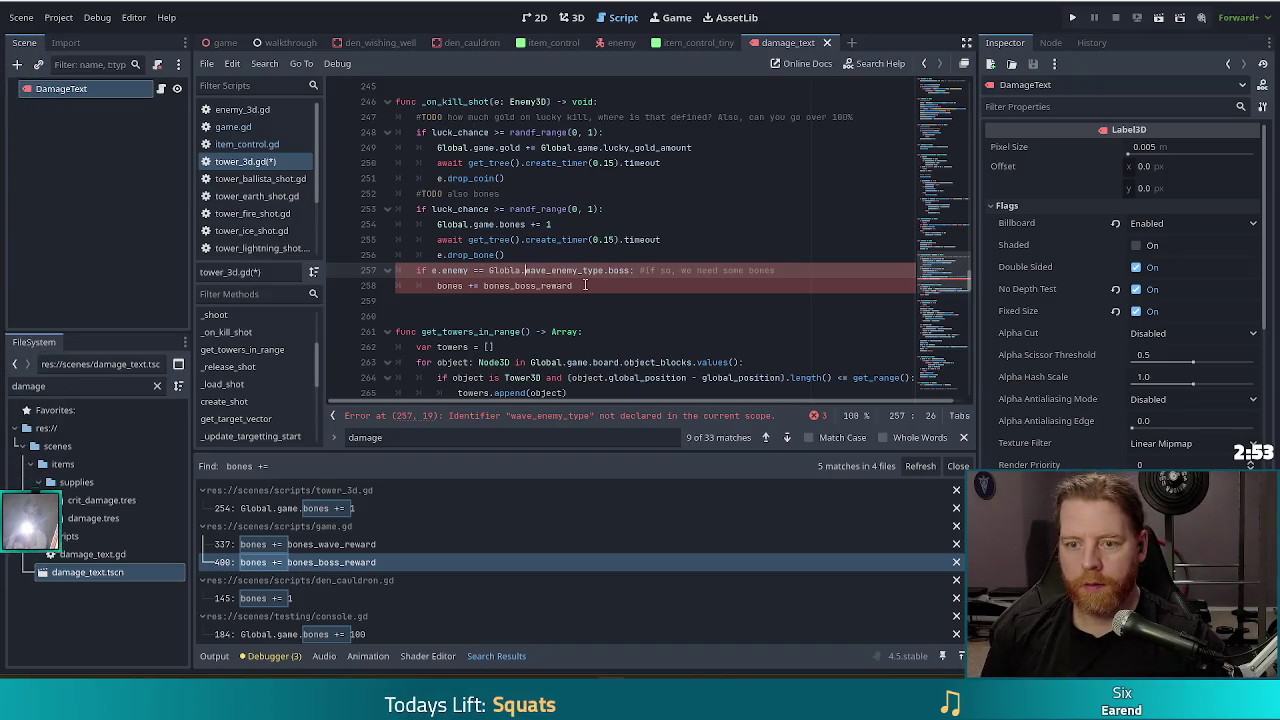
type(".game.")
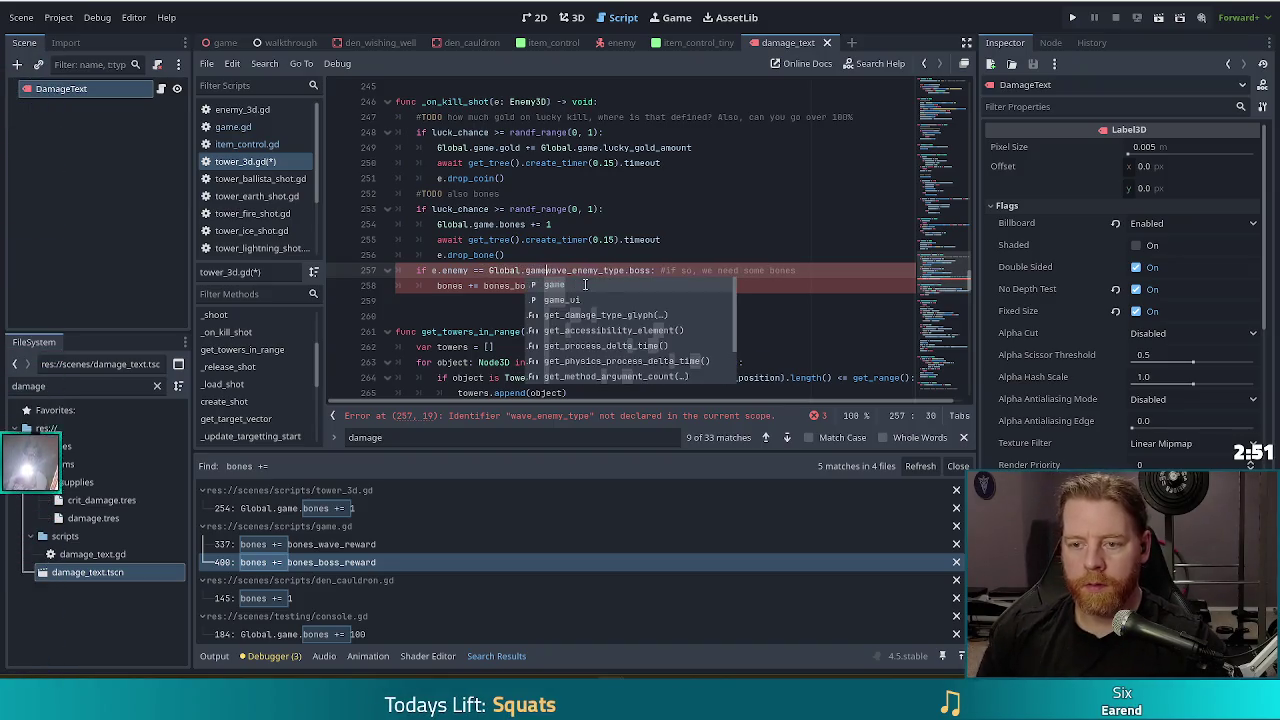
key("Escape")
key("Up")
key("Up")
key("Home")
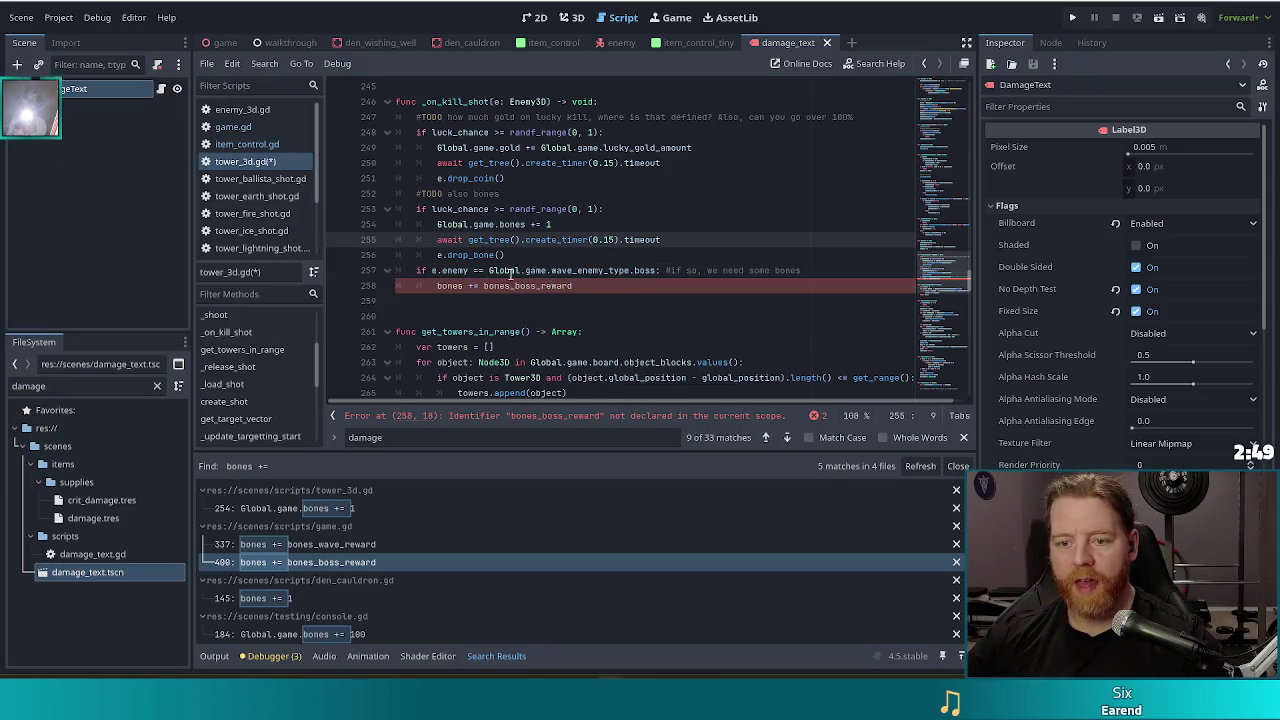
Select the await and drop_bone lines to reuse in the boss branch.
left_click_drag(574, 286, 434, 286)
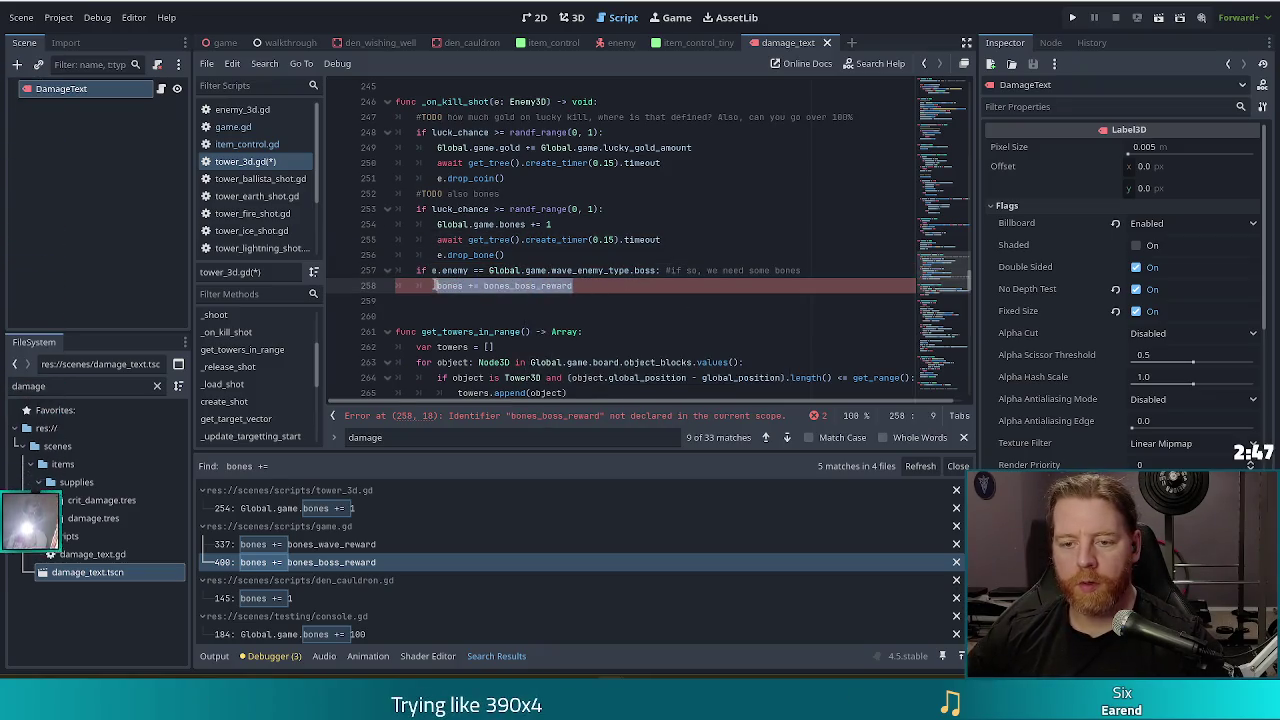
left_click_drag(505, 256, 437, 256)
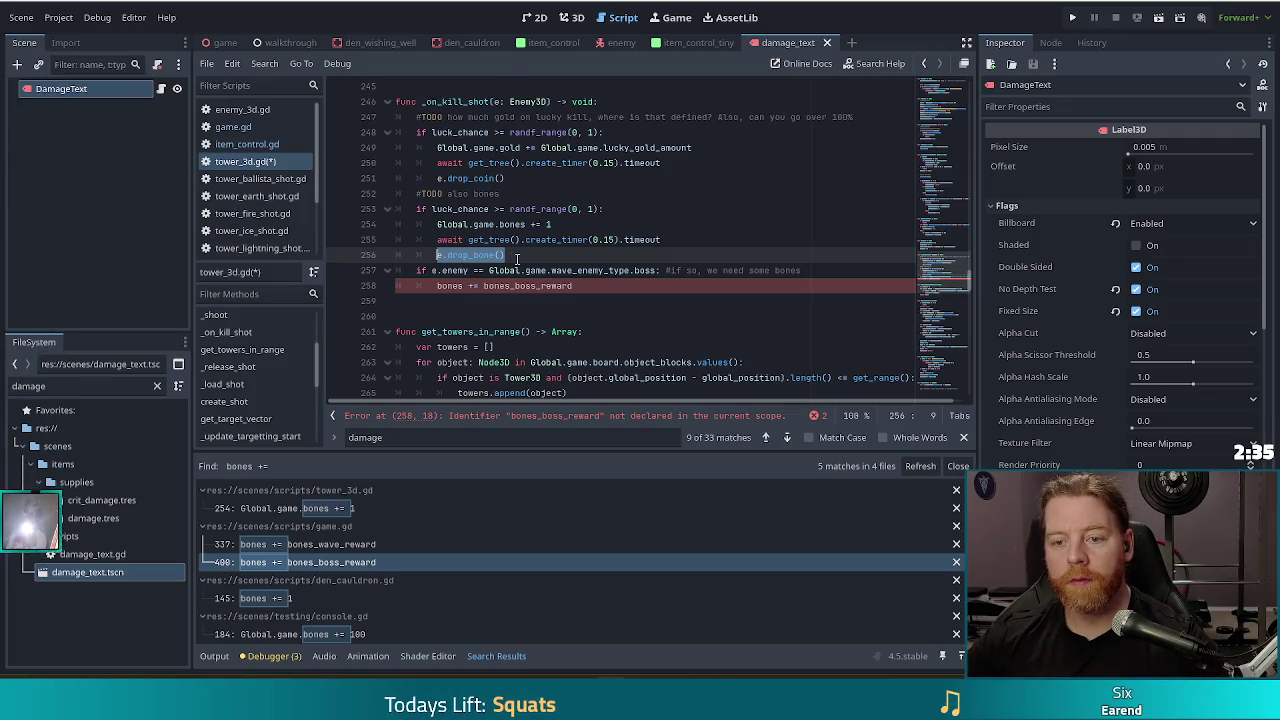
left_click_drag(517, 258, 578, 225)
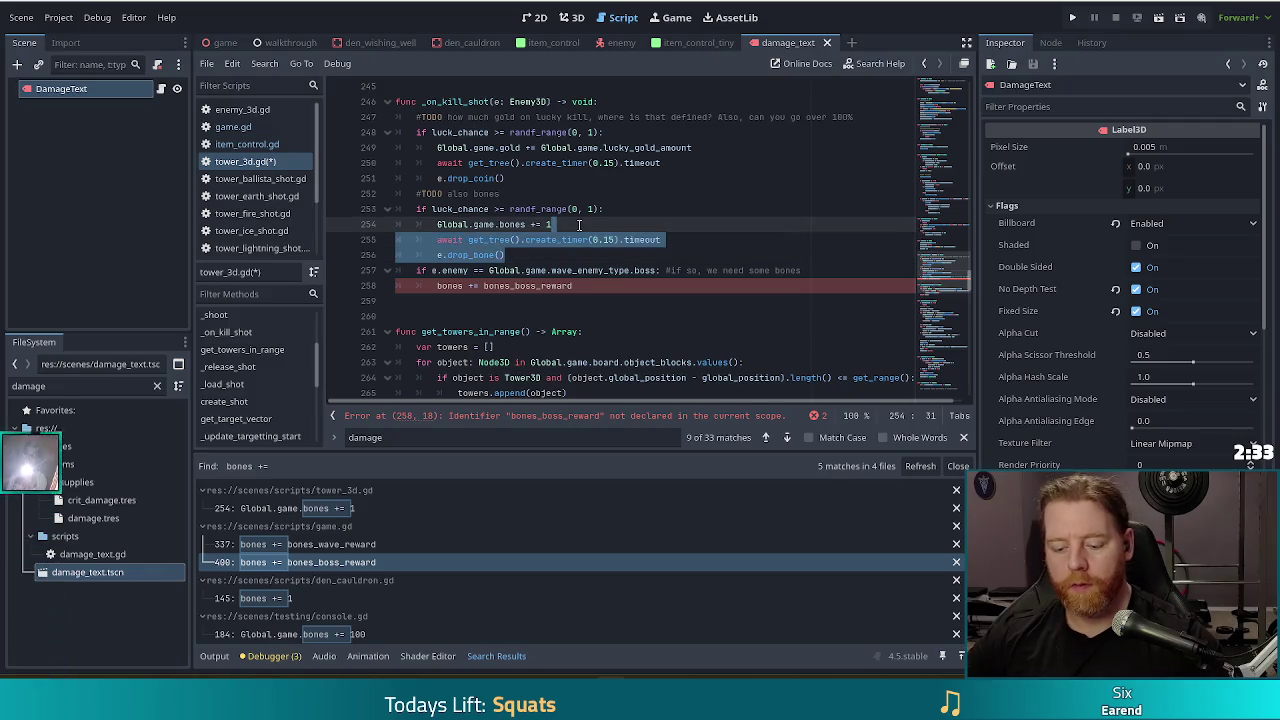
Replace the bones += bones_boss_reward line with the await/drop_bone lines.
key("ctrl+c")
left_click_drag(572, 286, 437, 286)
key("ctrl+v")
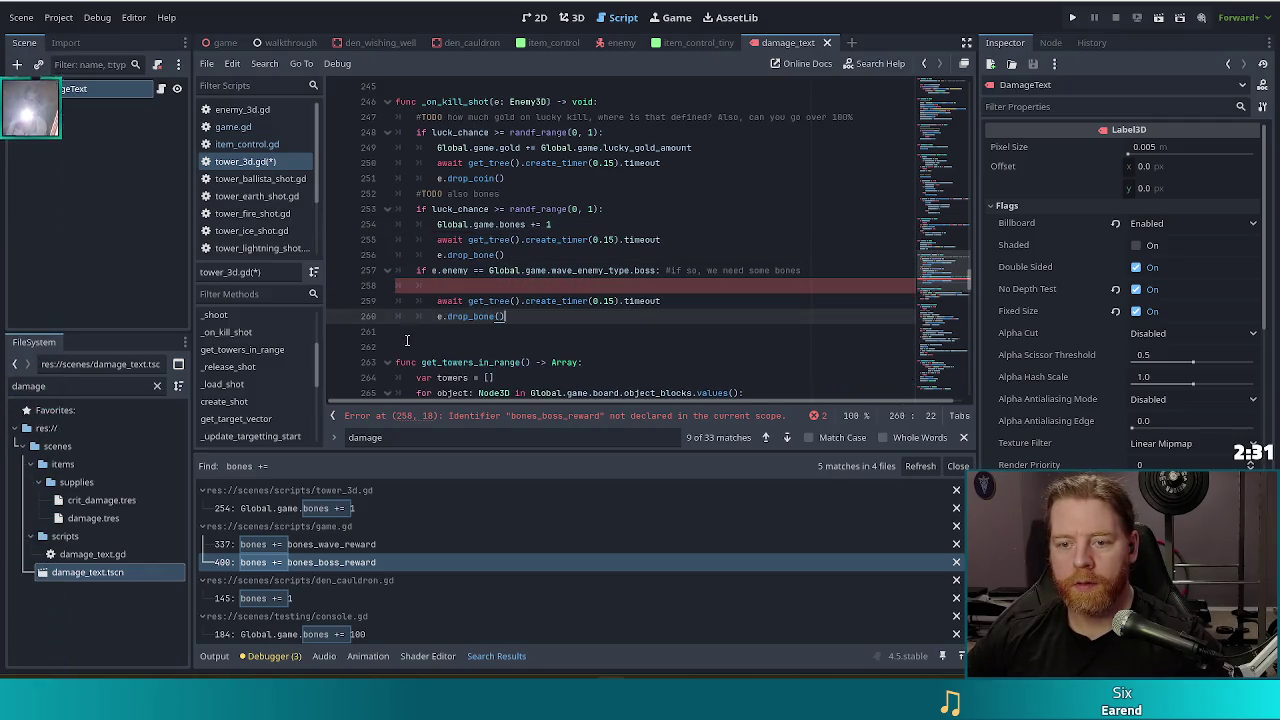
left_click(829, 284)
key("BackSpace")
key("BackSpace")
key("BackSpace")
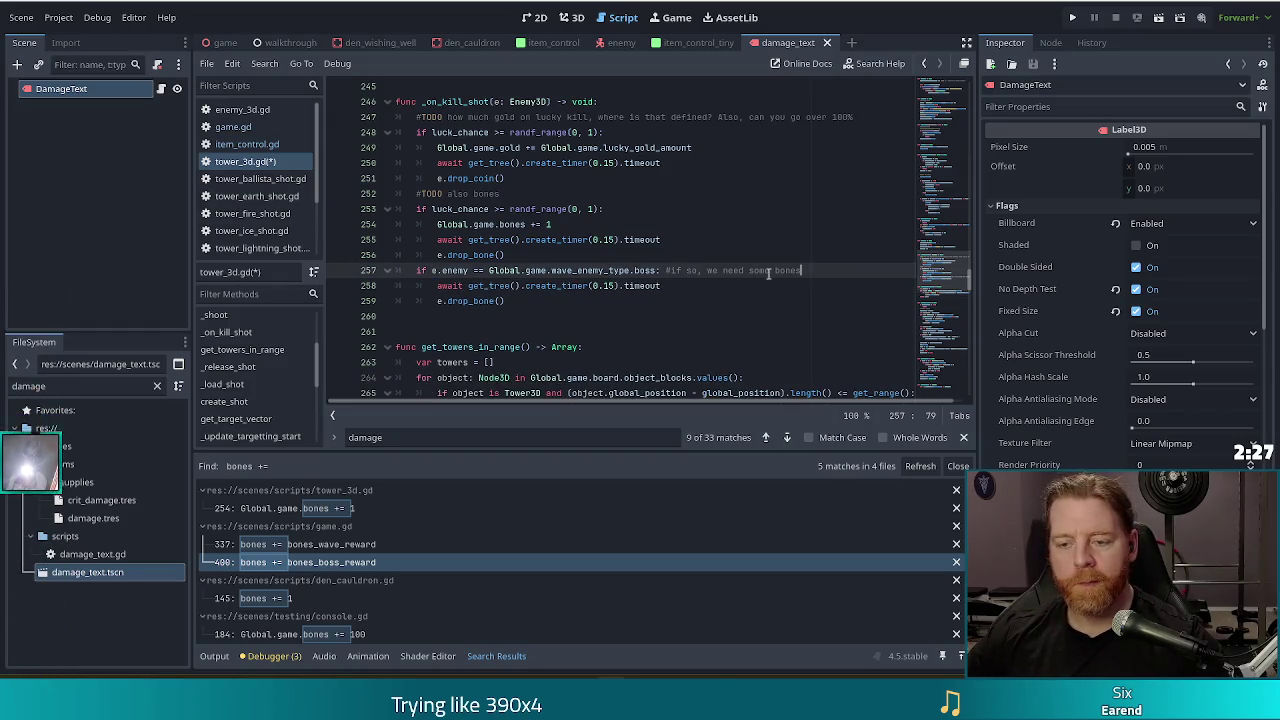
Duplicate the boss-branch drop lines for three bone drops and save tower_3d.gd.
left_click(490, 300)
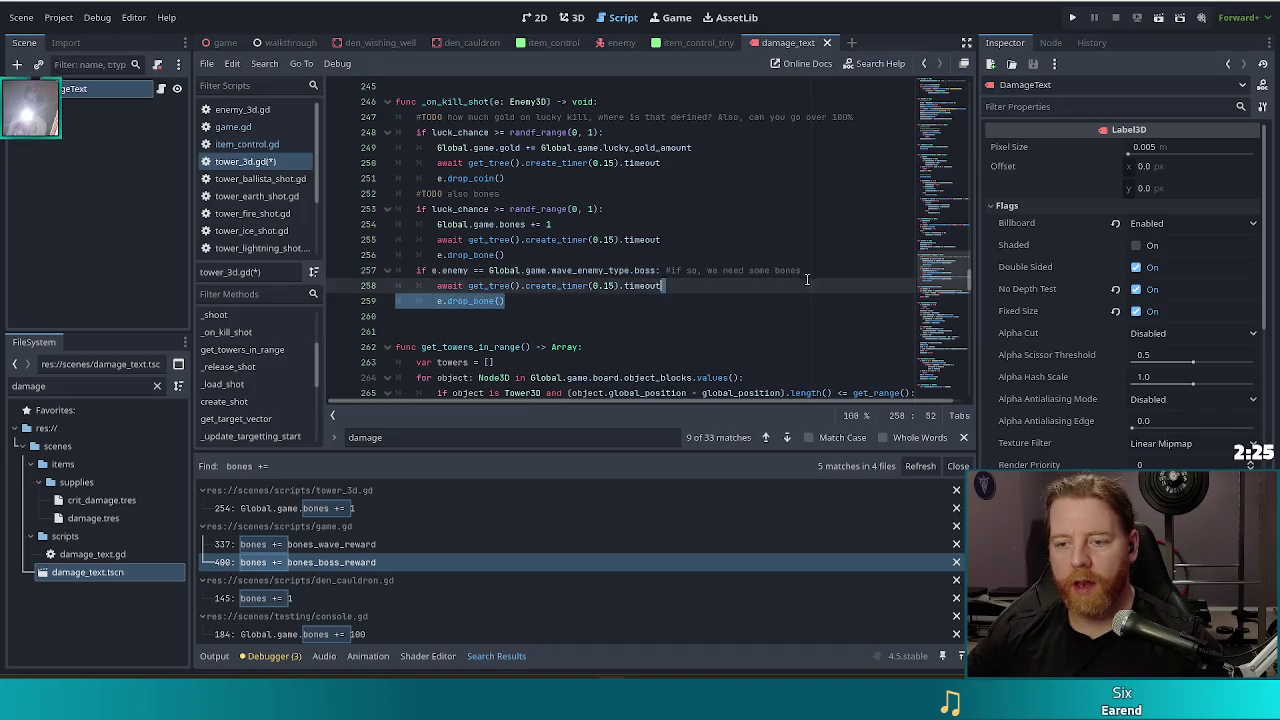
left_click(806, 268)
key("Down")
key("Down")
key("ctrl+v")
key("ctrl+v")
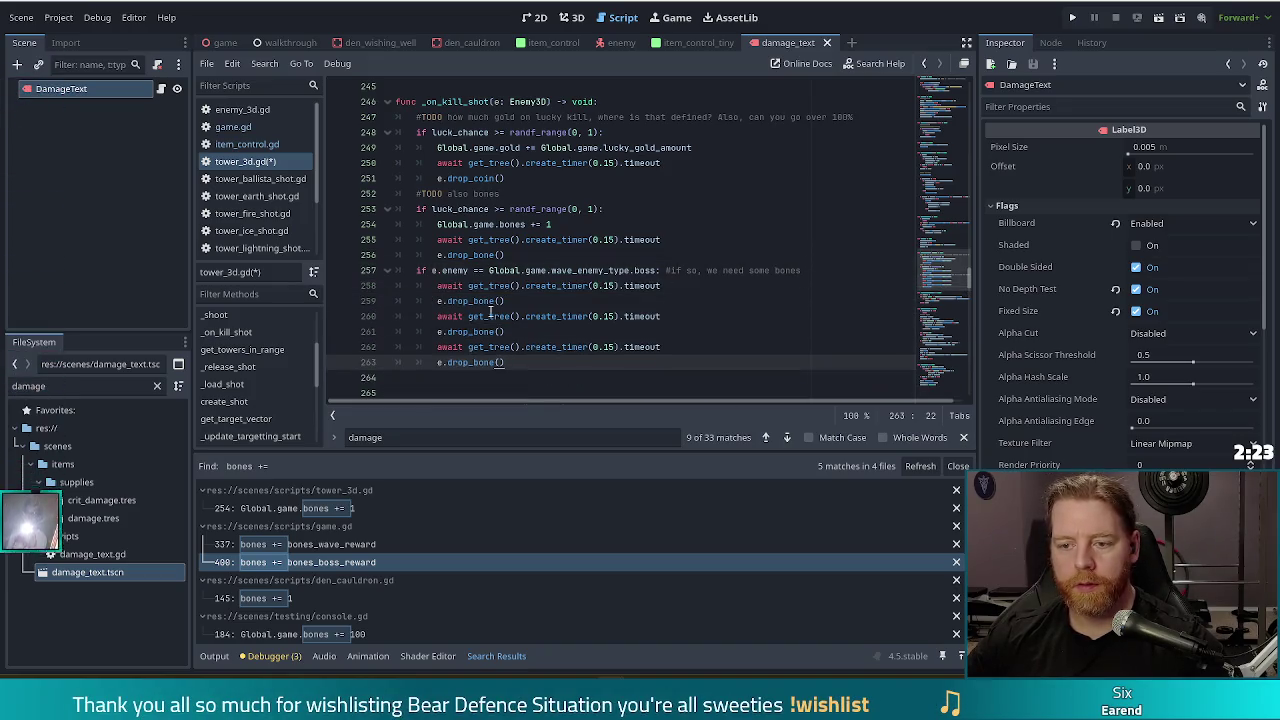
left_click(488, 316)
key("ctrl+s")
Reword the line-257 comment to start with 'bones' and run the game with F5.
left_click(467, 285)
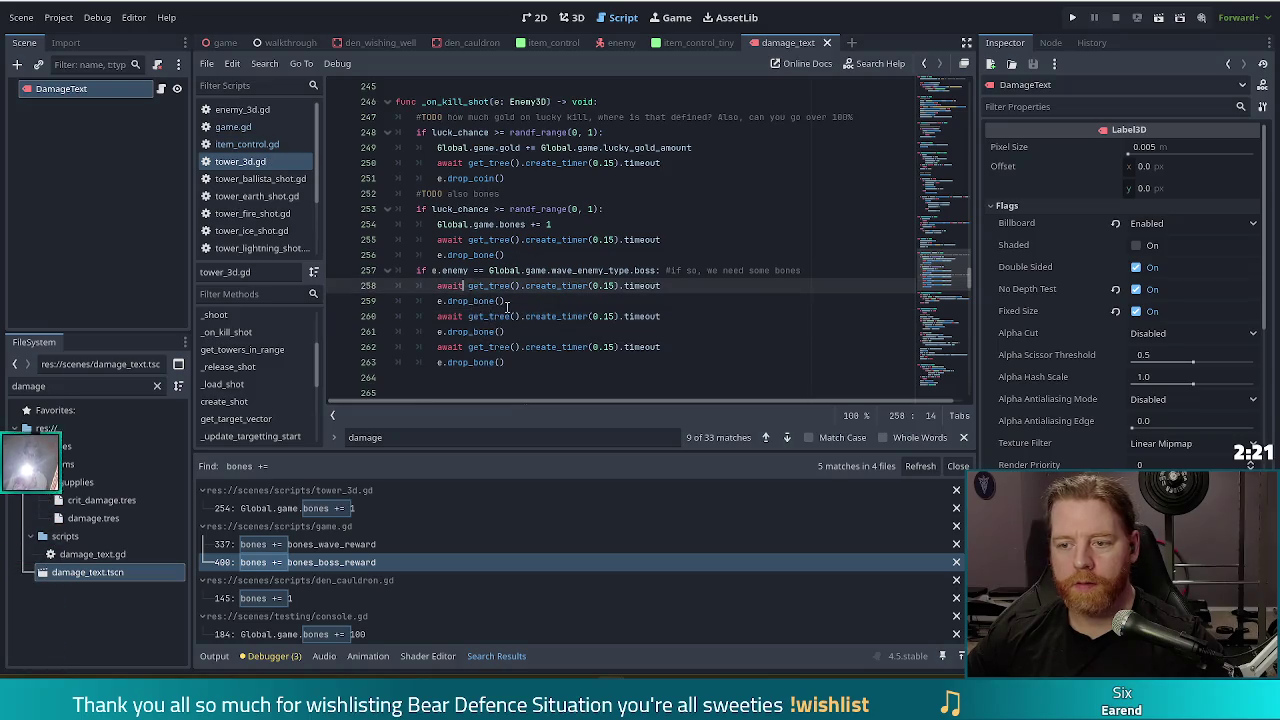
mouse_move(803, 270)
left_mouse_down()
mouse_move(668, 270)
mouse_move(732, 268)
left_mouse_up()
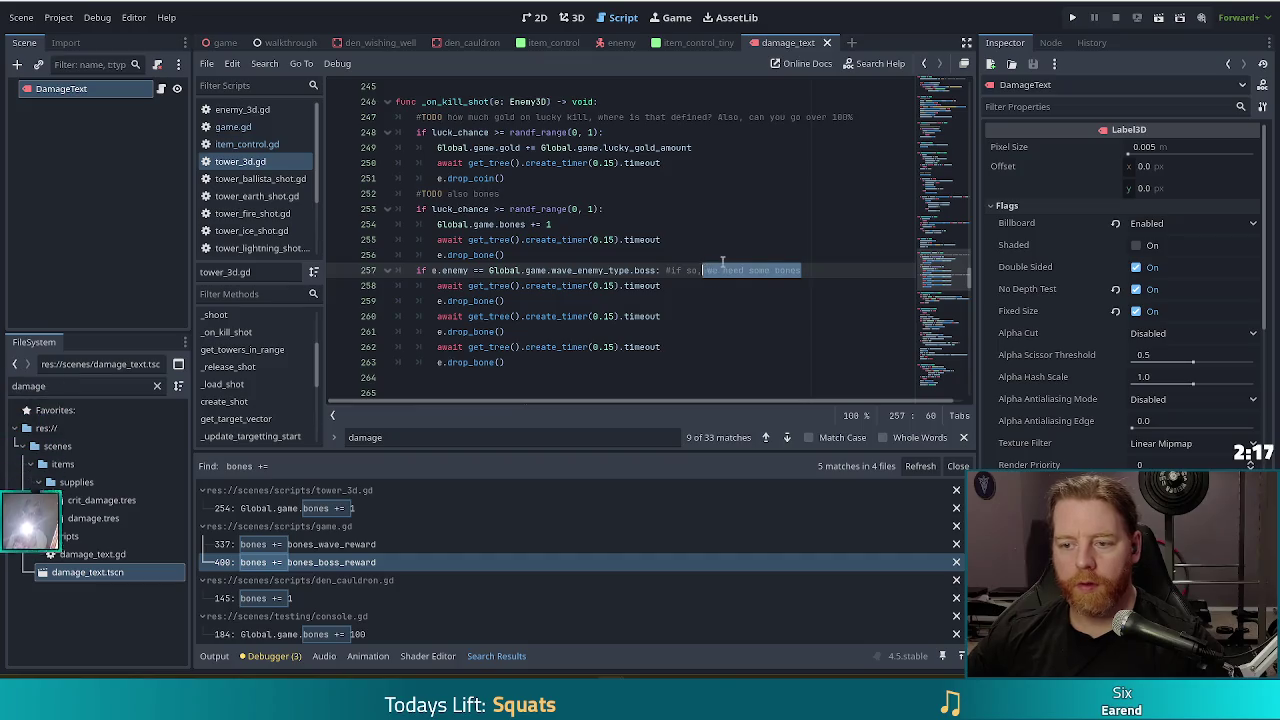
key("BackSpace")
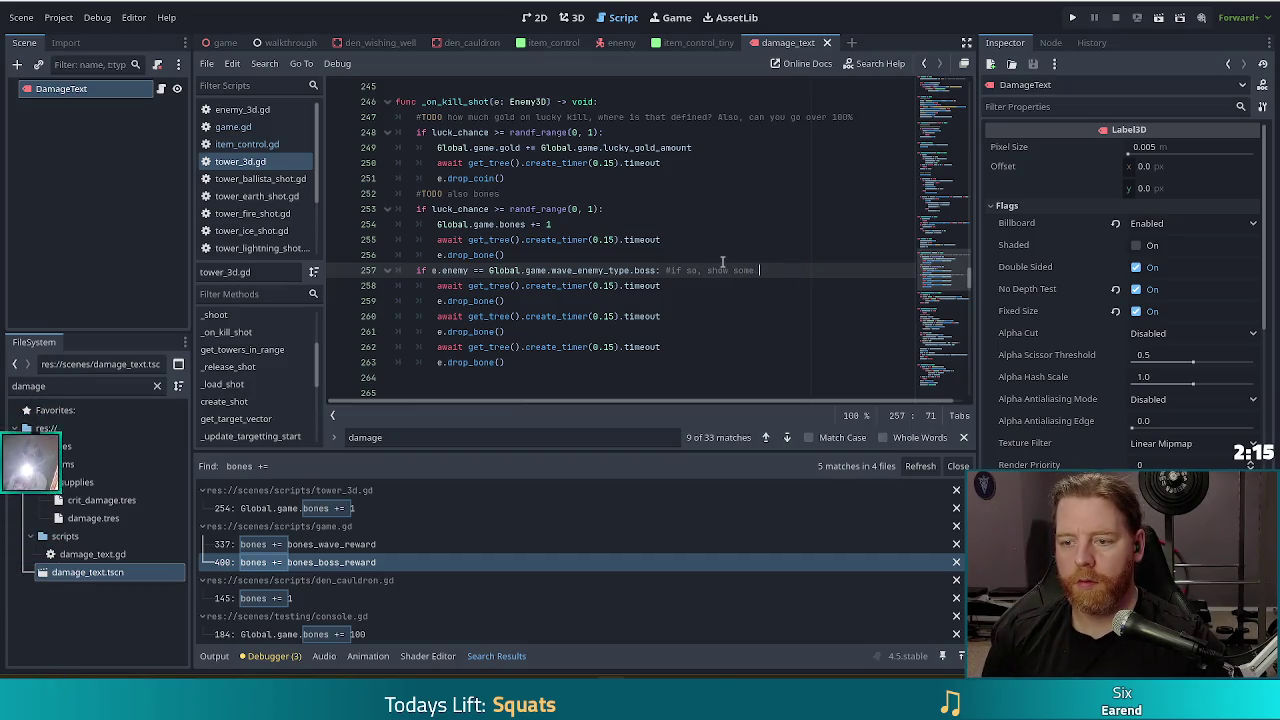
type("bones")
key("F5")
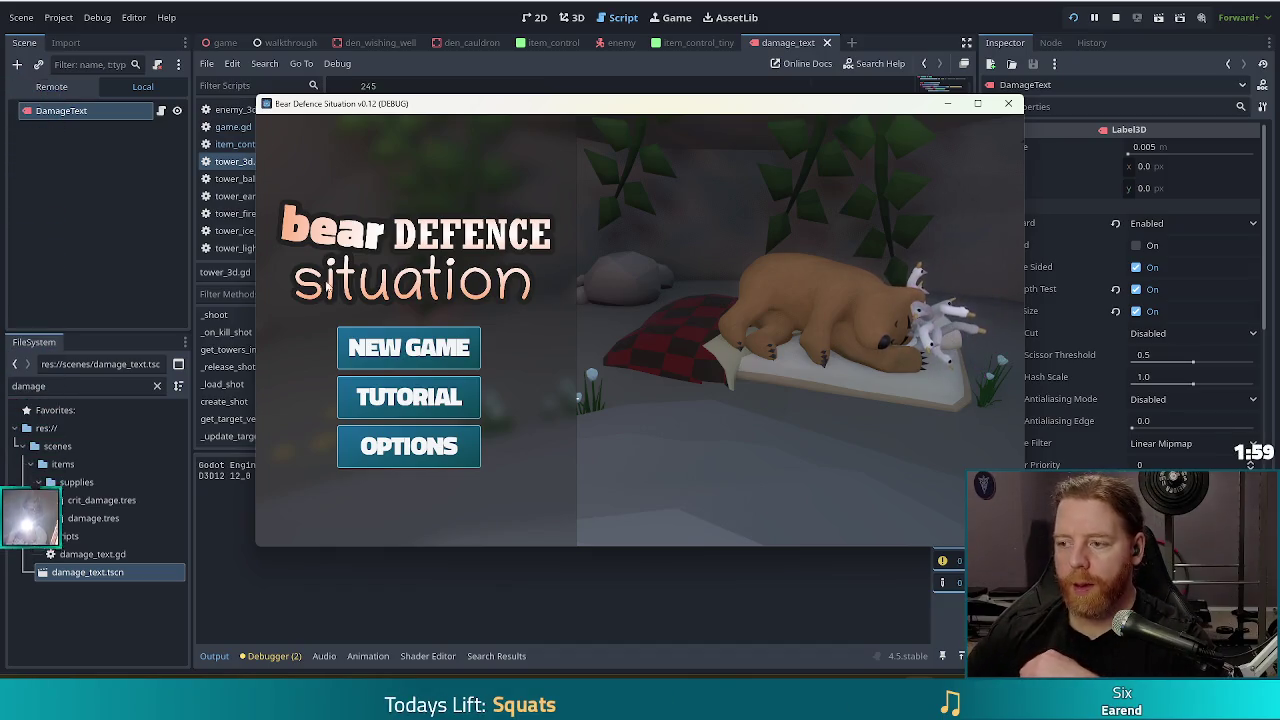
Start a New Game and take the Training Wheels wish from the wishing well.
left_click(409, 355)
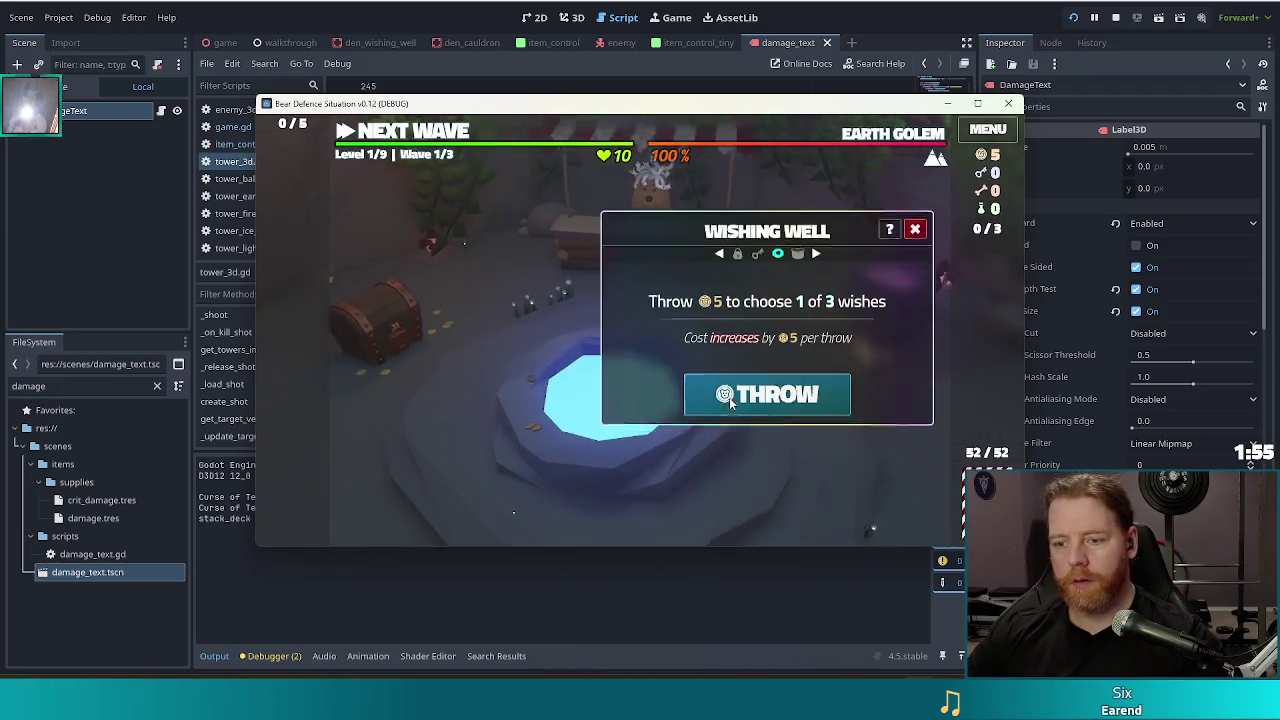
left_click(729, 397)
left_click(770, 265)
left_click(773, 429)
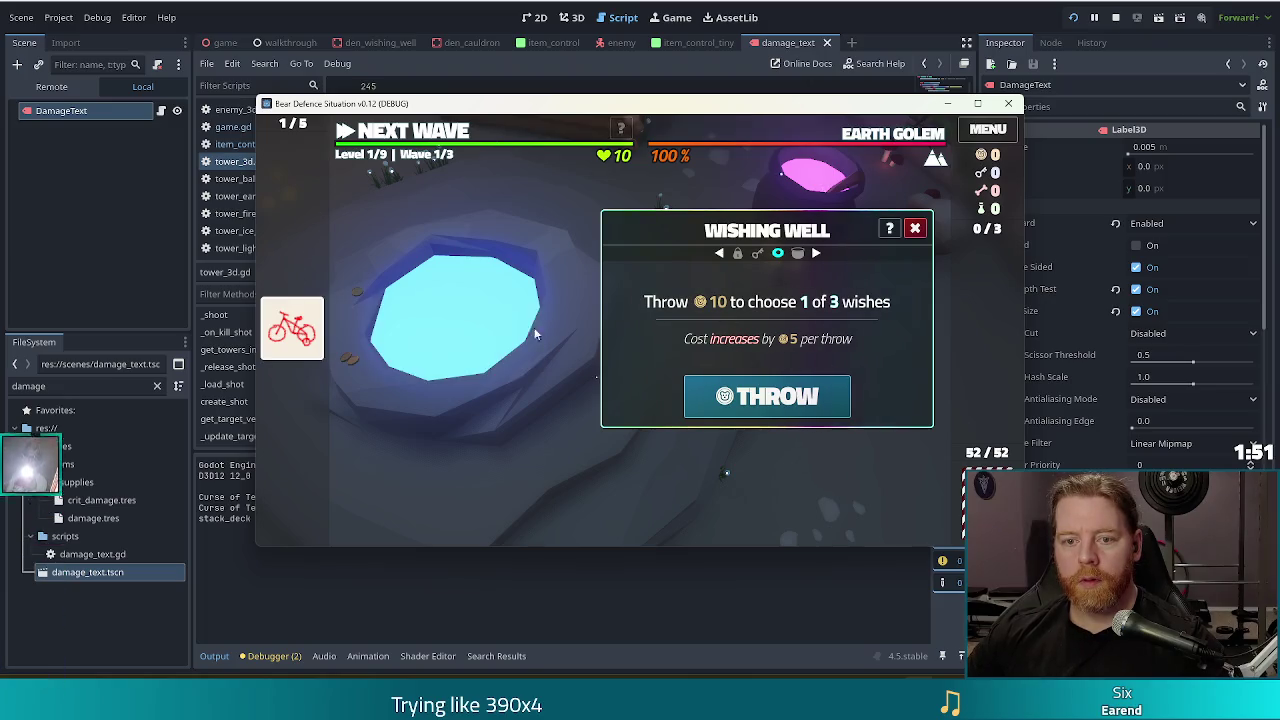
mouse_move(290, 338)
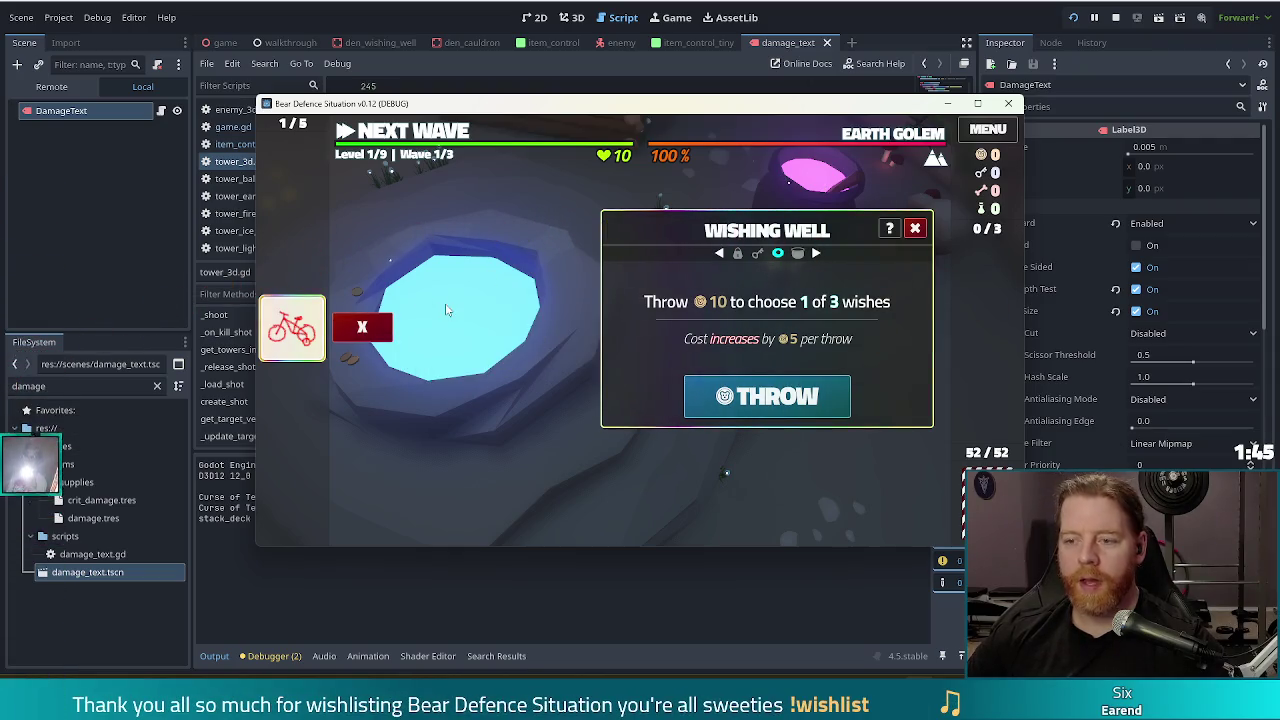
mouse_move(305, 336)
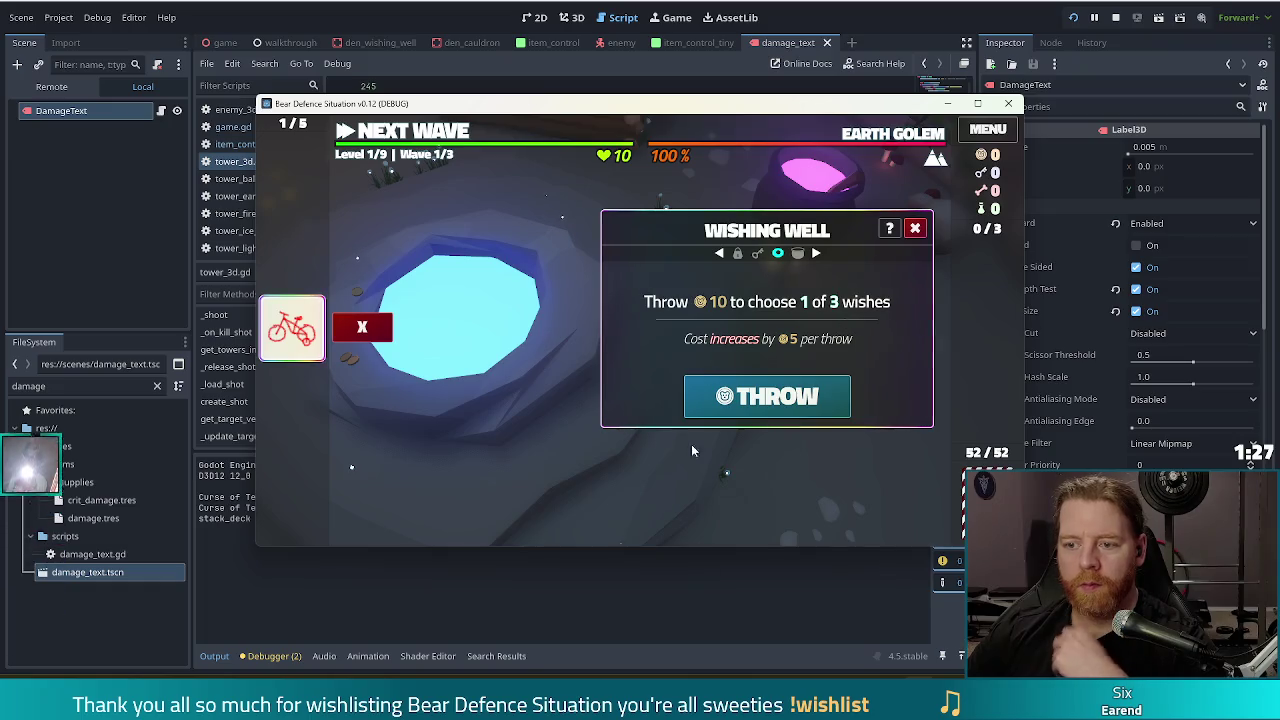
left_click(916, 230)
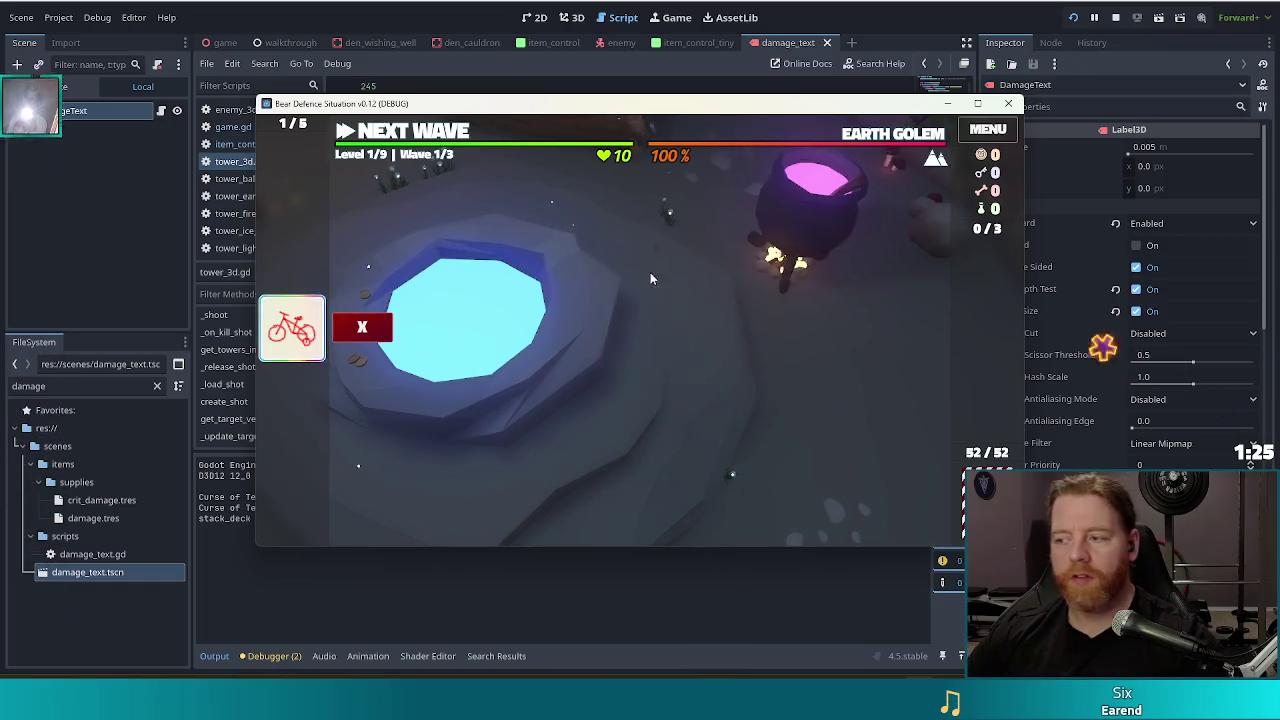
Run test_kit in the debug console, then brew a bone and bottle Transmute Material: Silver.
key("grave")
type("test_kit")
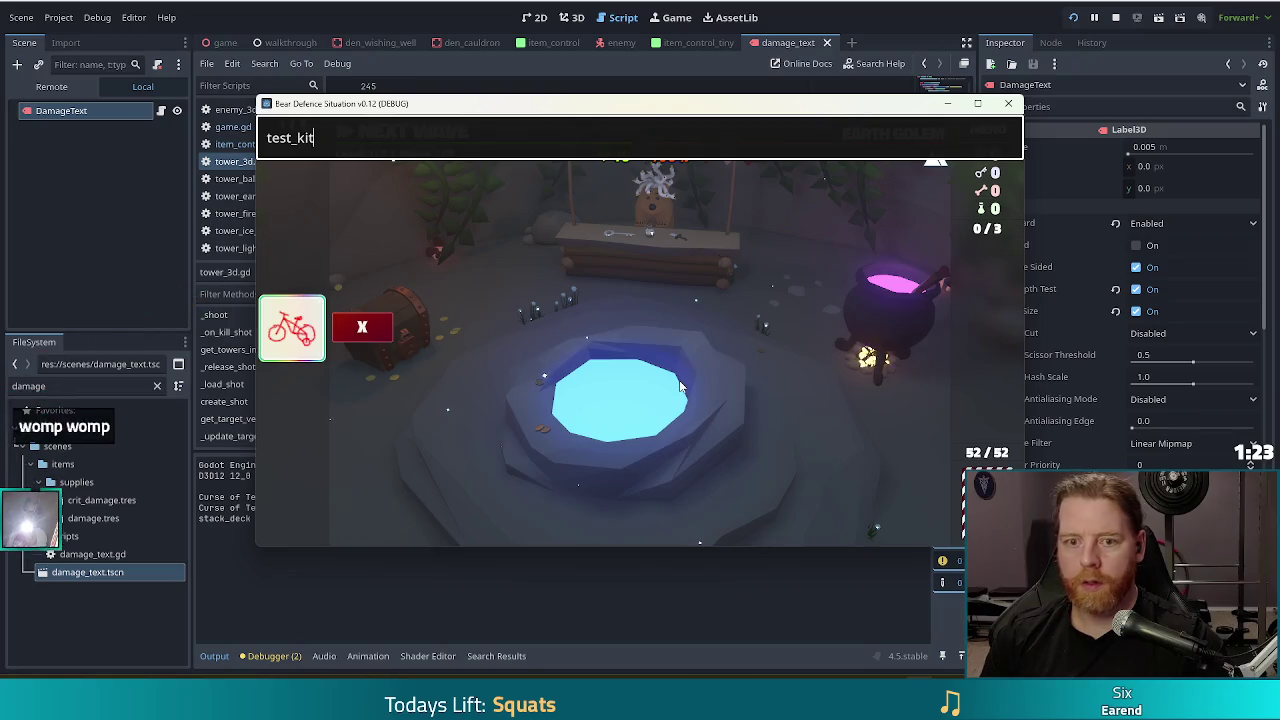
key("Return")
left_click(895, 305)
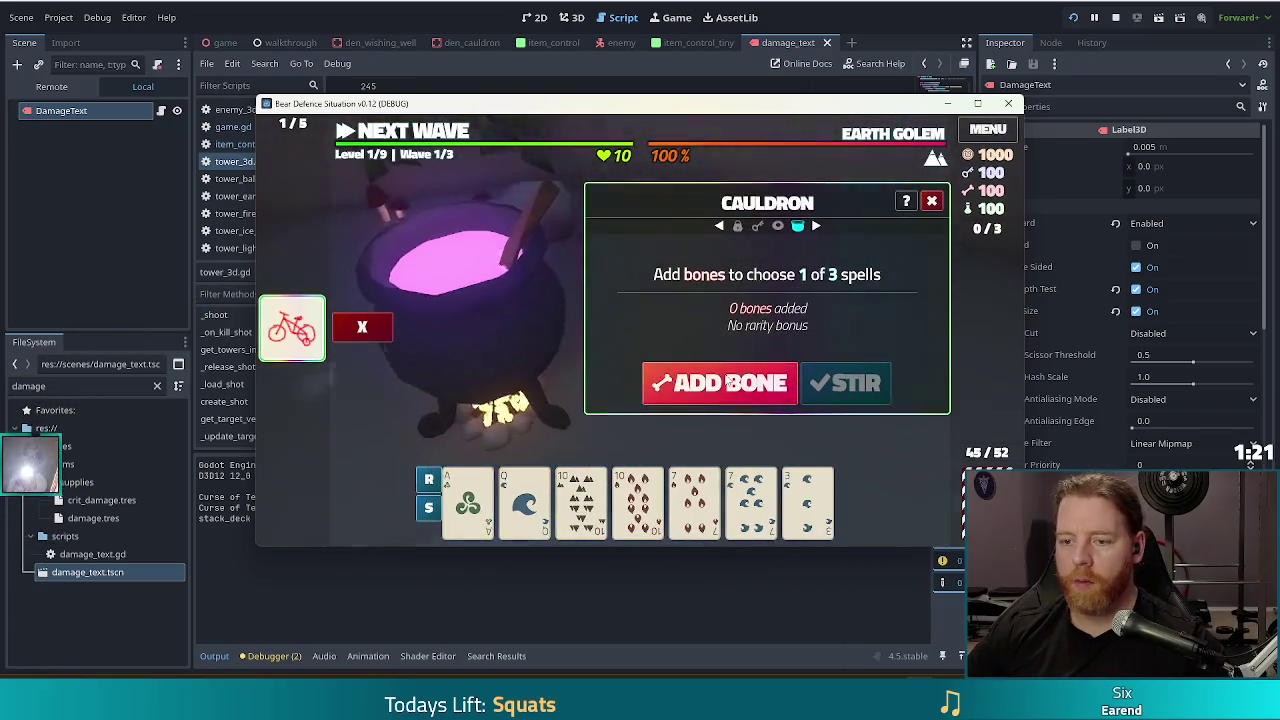
left_click(720, 381)
left_click(850, 381)
left_click(676, 260)
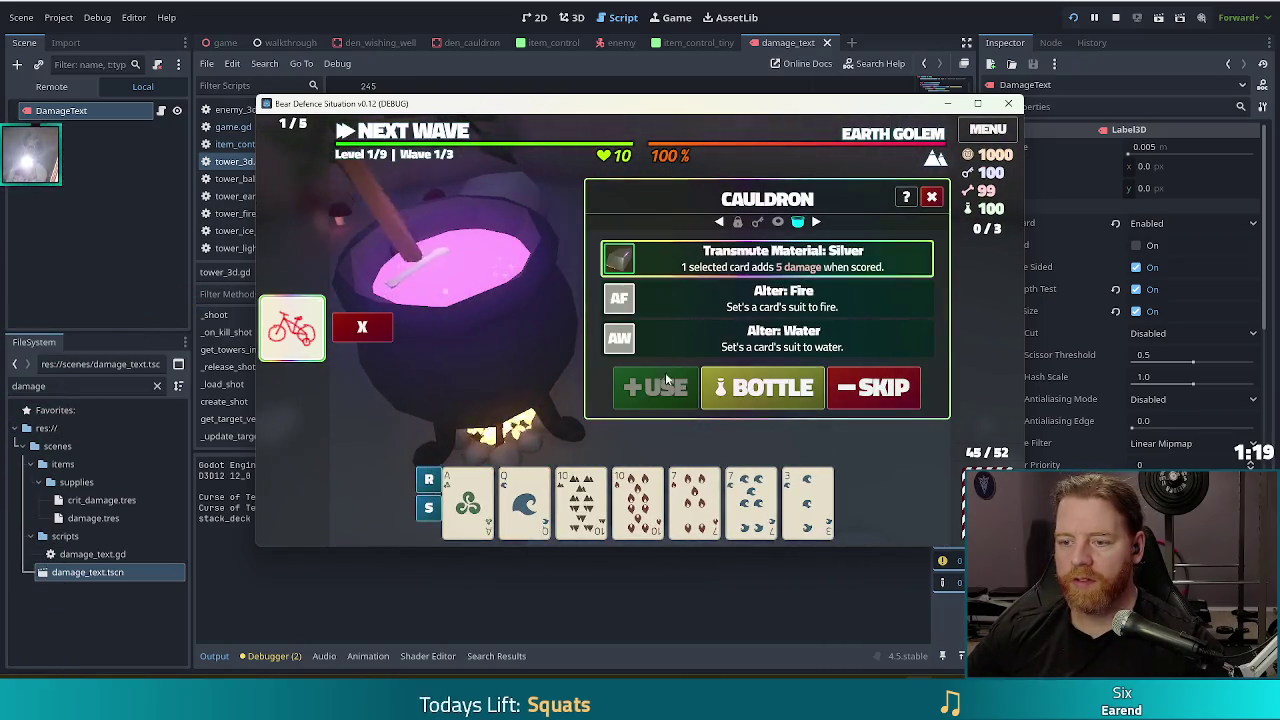
left_click(762, 387)
left_click(931, 201)
Review the spell and wish details, then draw wishes, taking and discarding Jackpot.
left_click(988, 272)
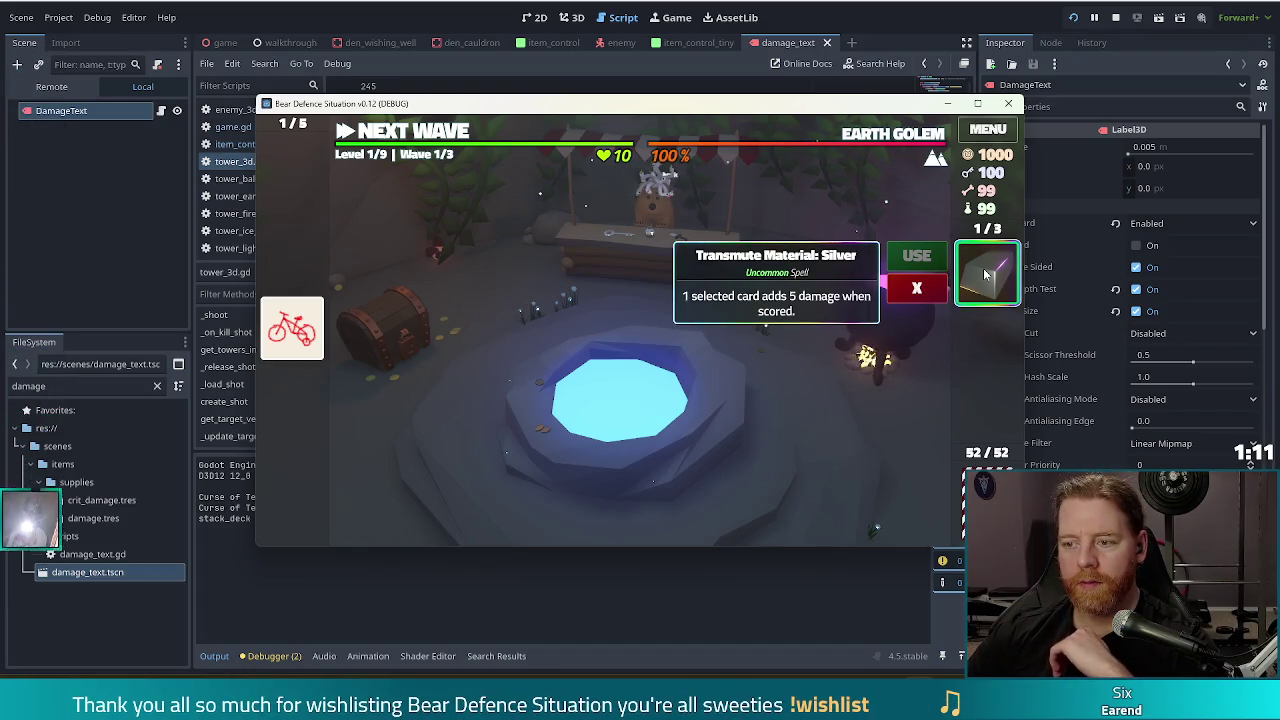
left_click(293, 330)
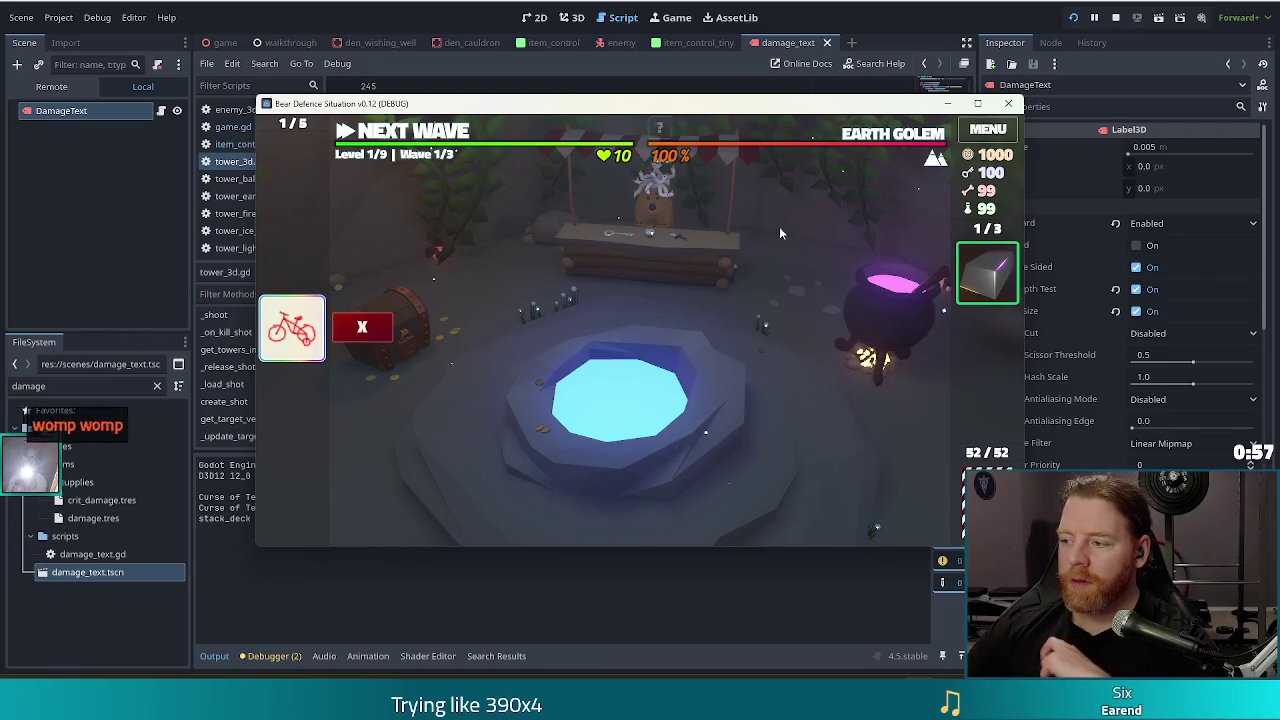
left_click(680, 340)
left_click(766, 391)
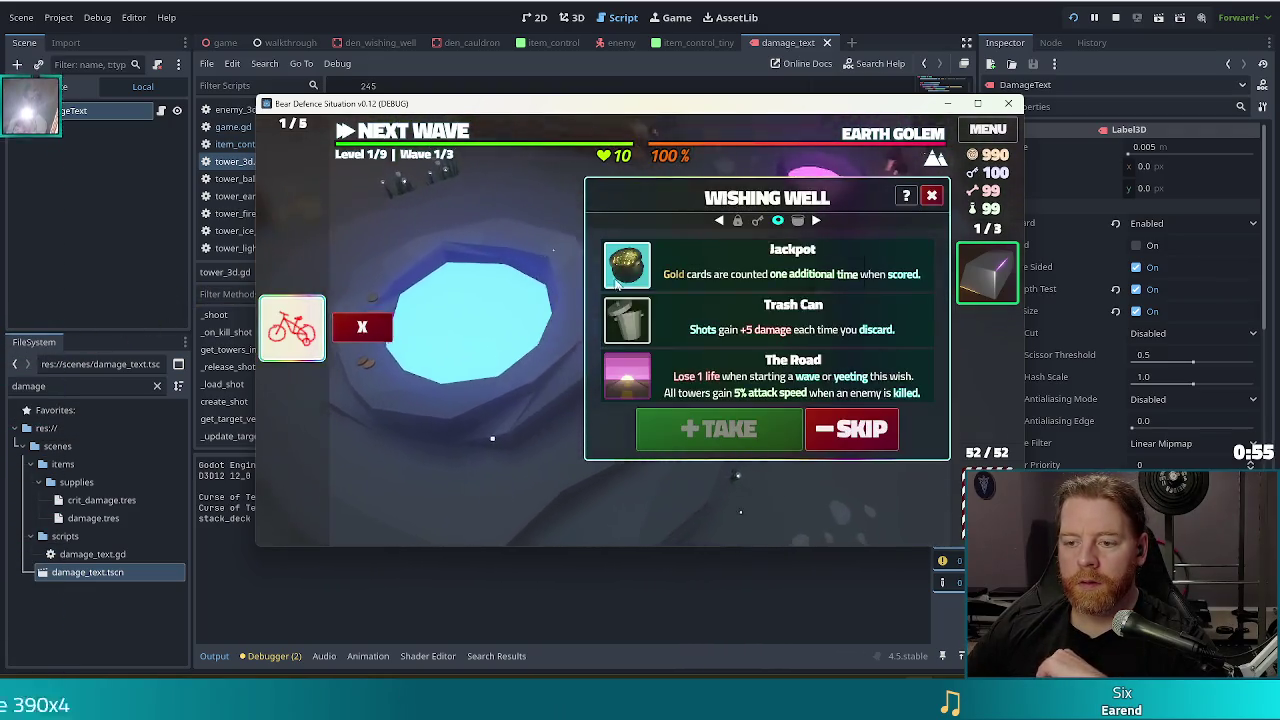
left_click(745, 443)
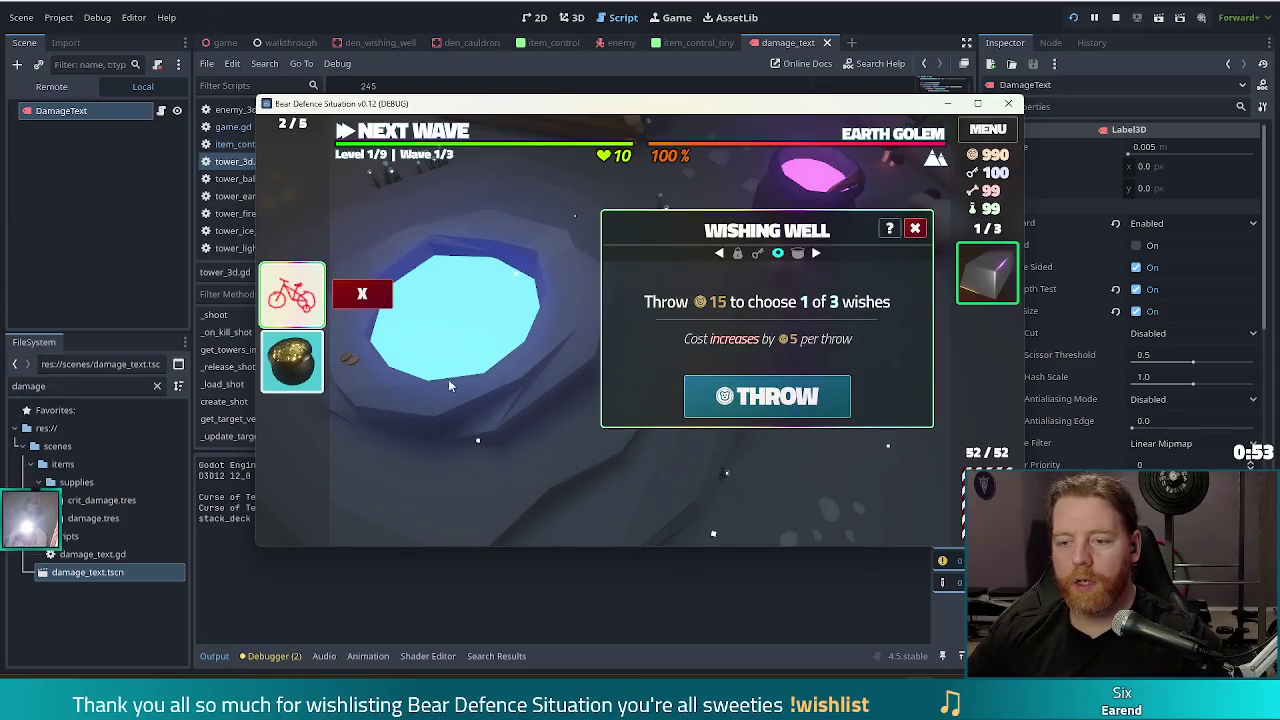
mouse_move(291, 353)
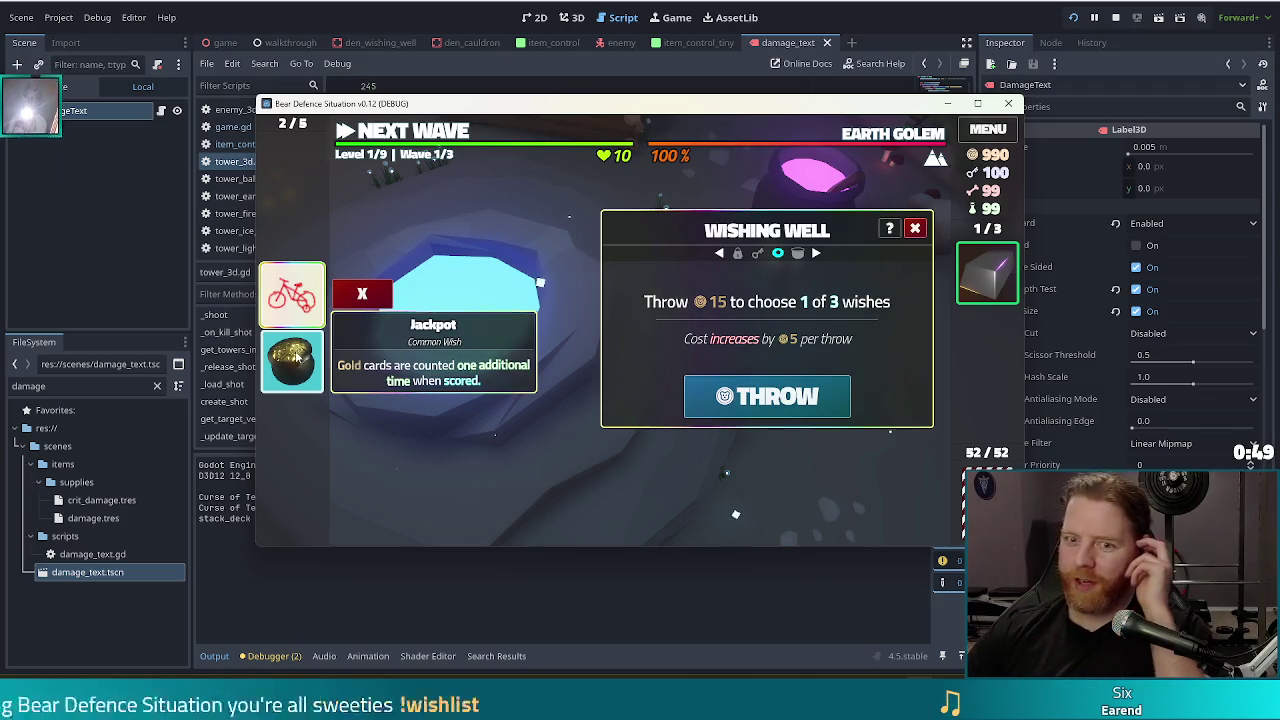
left_click(362, 362)
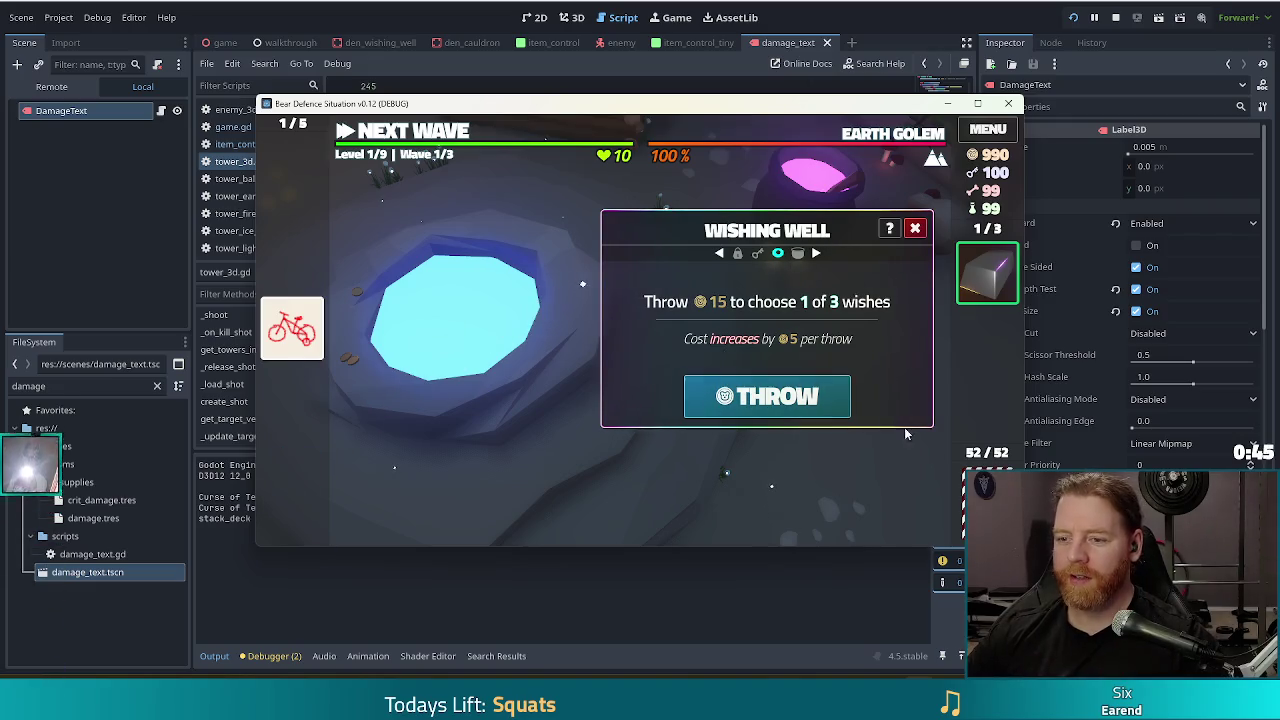
Add two lucky_shot wishes with the console's add_wish command and close the Wishing Well.
key("grave")
type("`a")
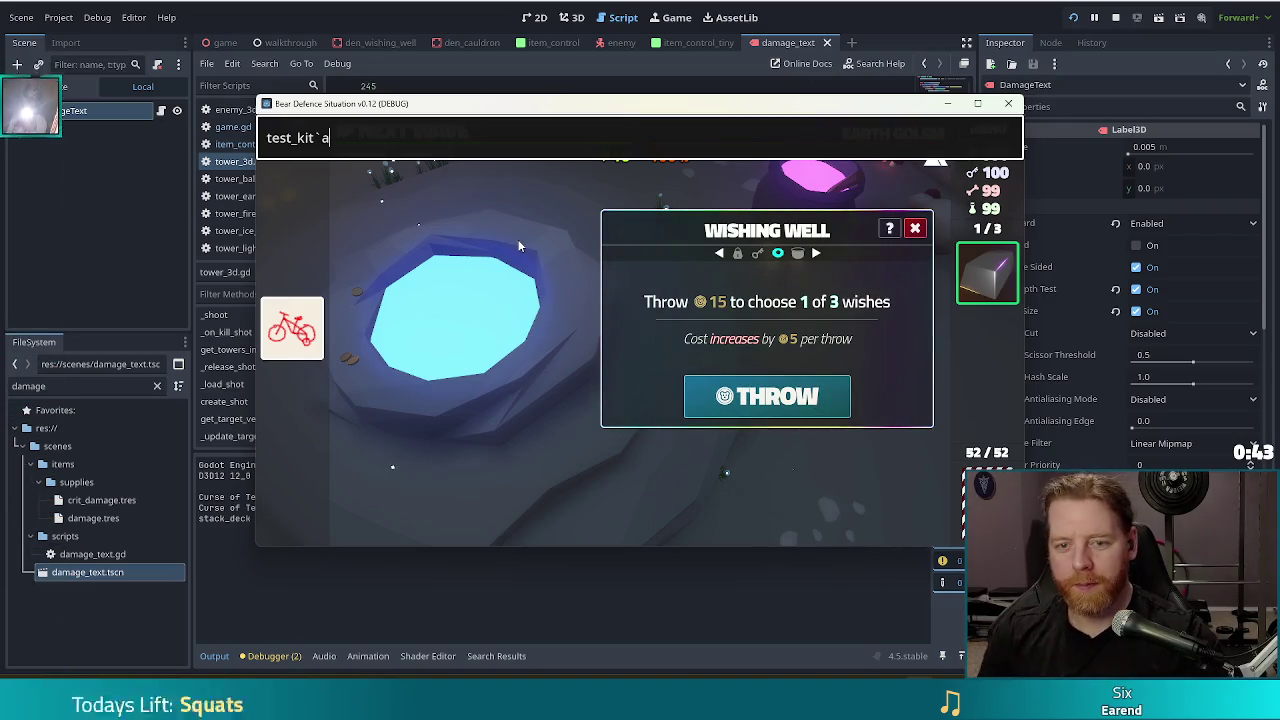
key("BackSpace")
key("BackSpace")
key("BackSpace")
type("add_wish luf")
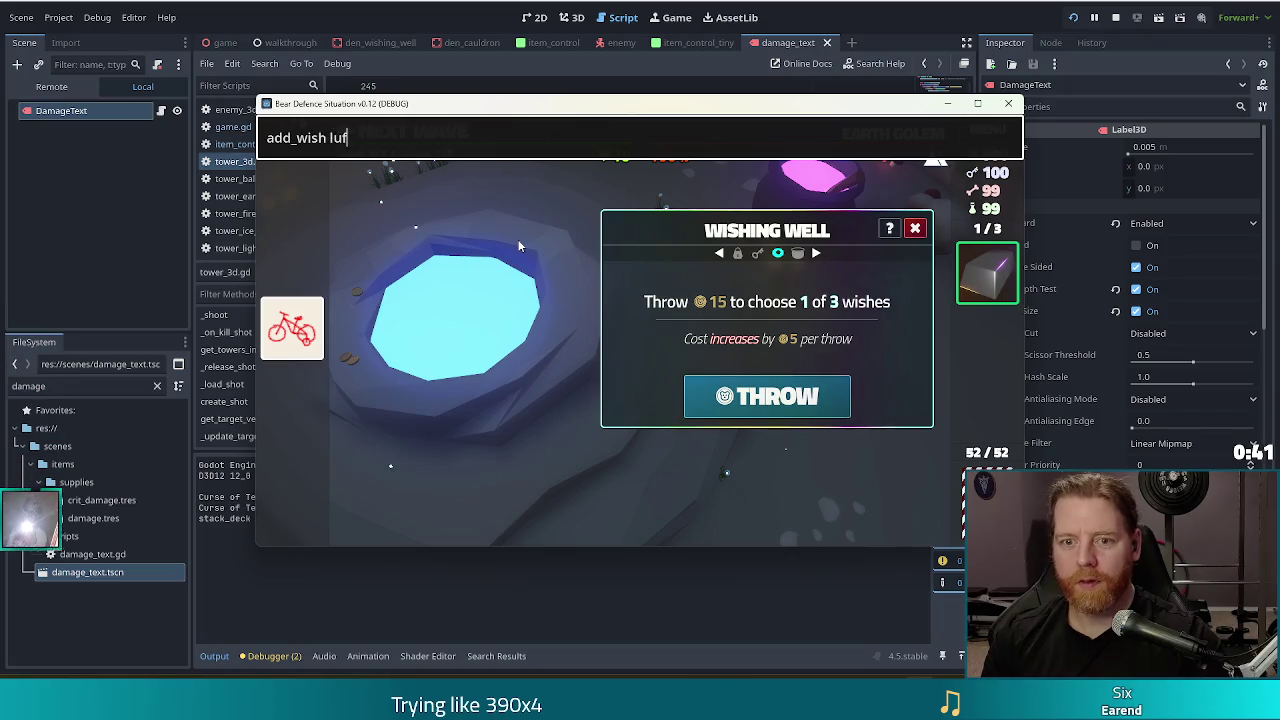
key("BackSpace")
type("cky_shot")
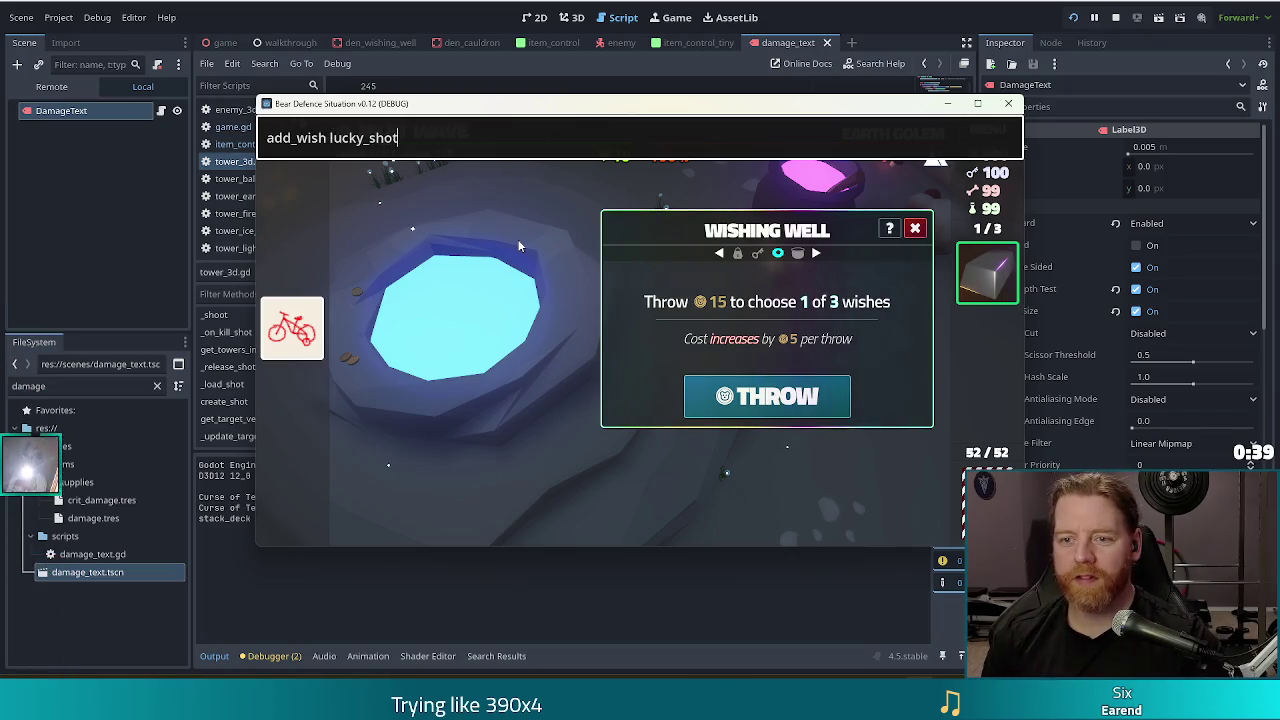
key("Return")
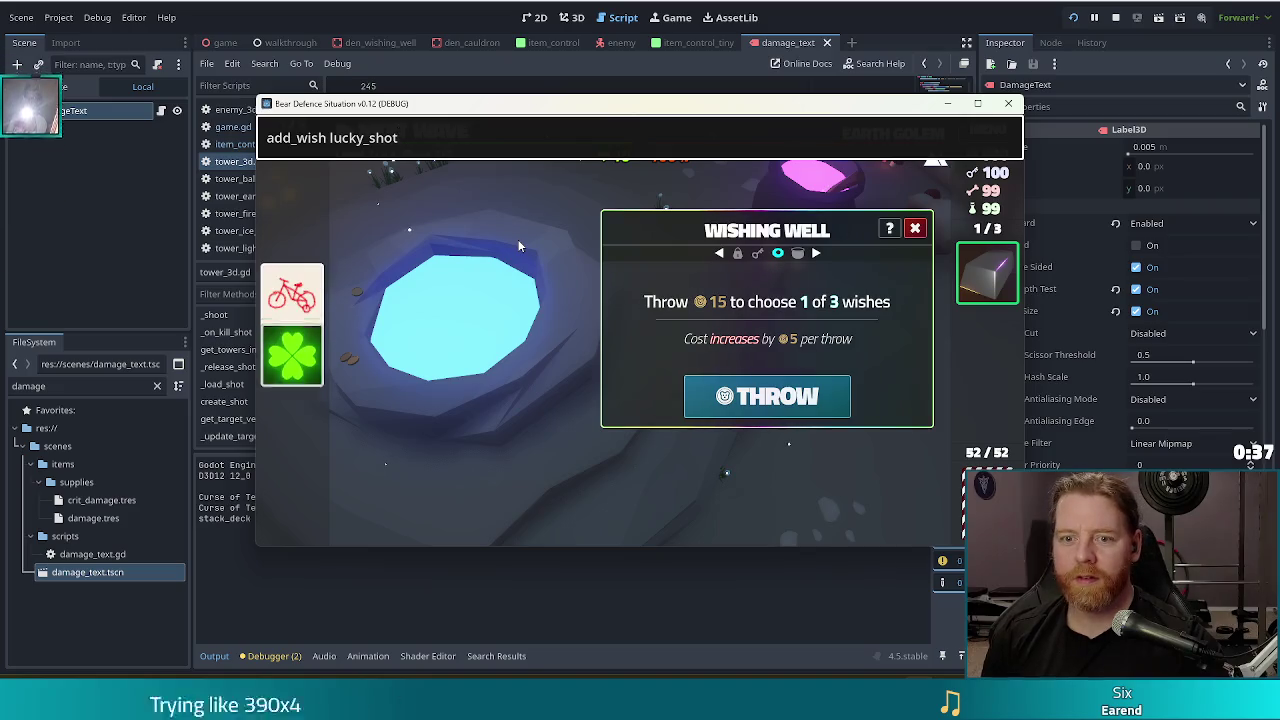
key("Return")
key("grave")
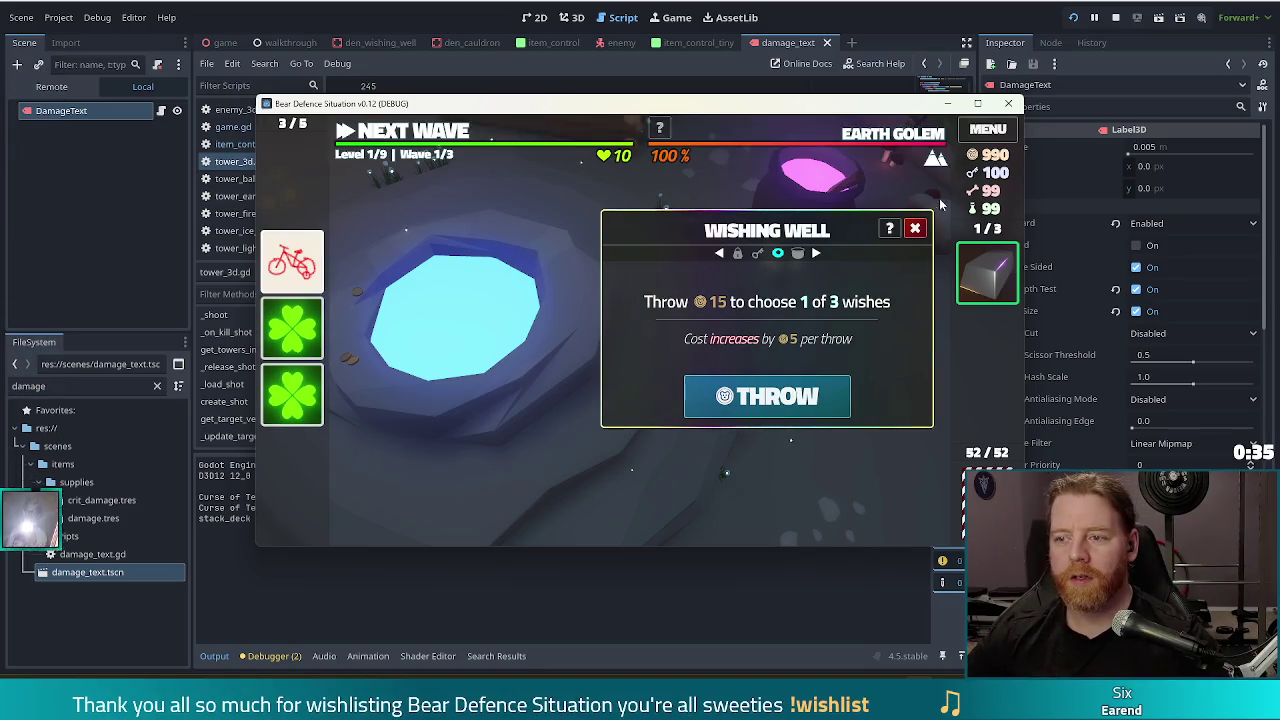
left_click(914, 228)
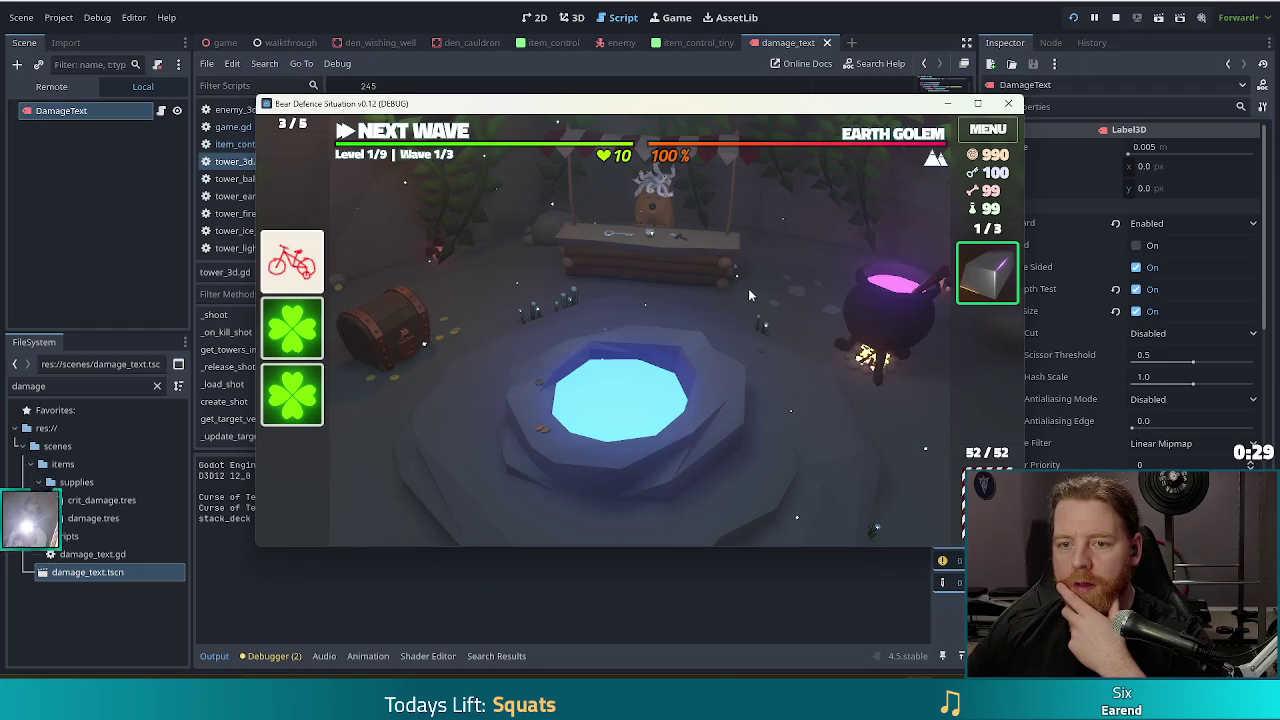
Play a four-card hand as a Wind Tower placed inside the path loop.
left_click(417, 137)
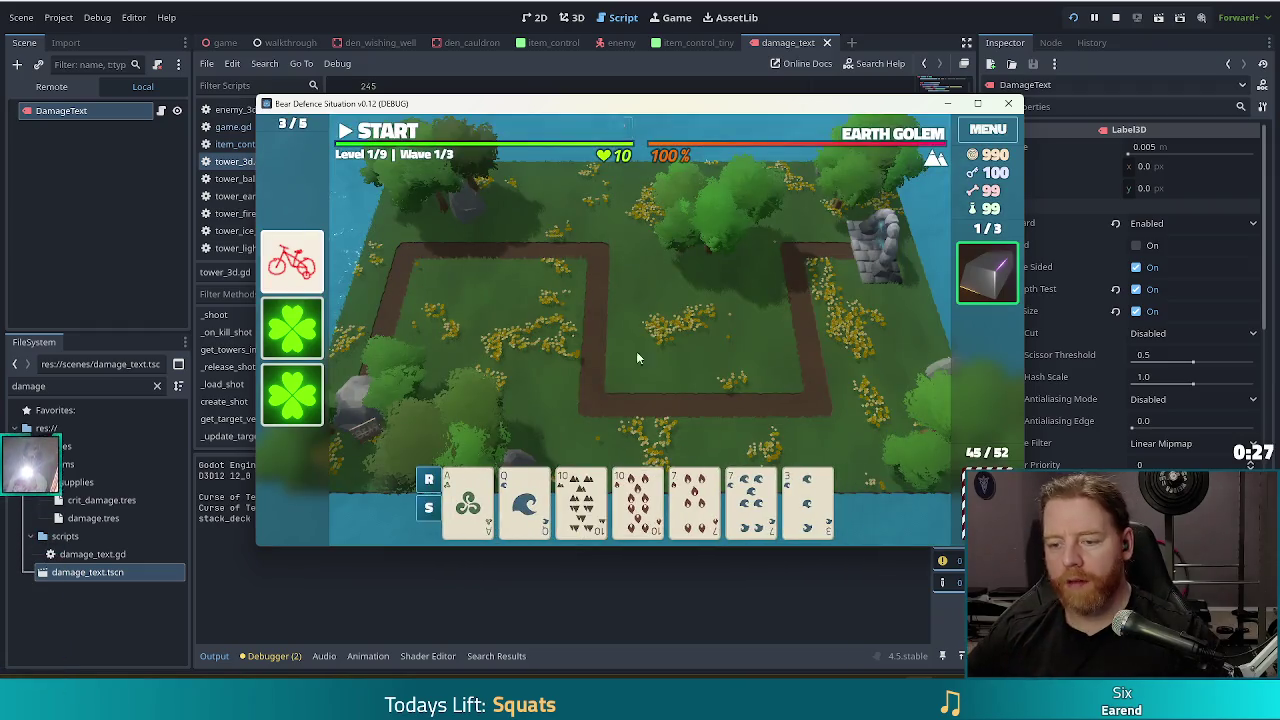
left_click(580, 500)
left_click(637, 500)
left_click(694, 500)
left_click(750, 500)
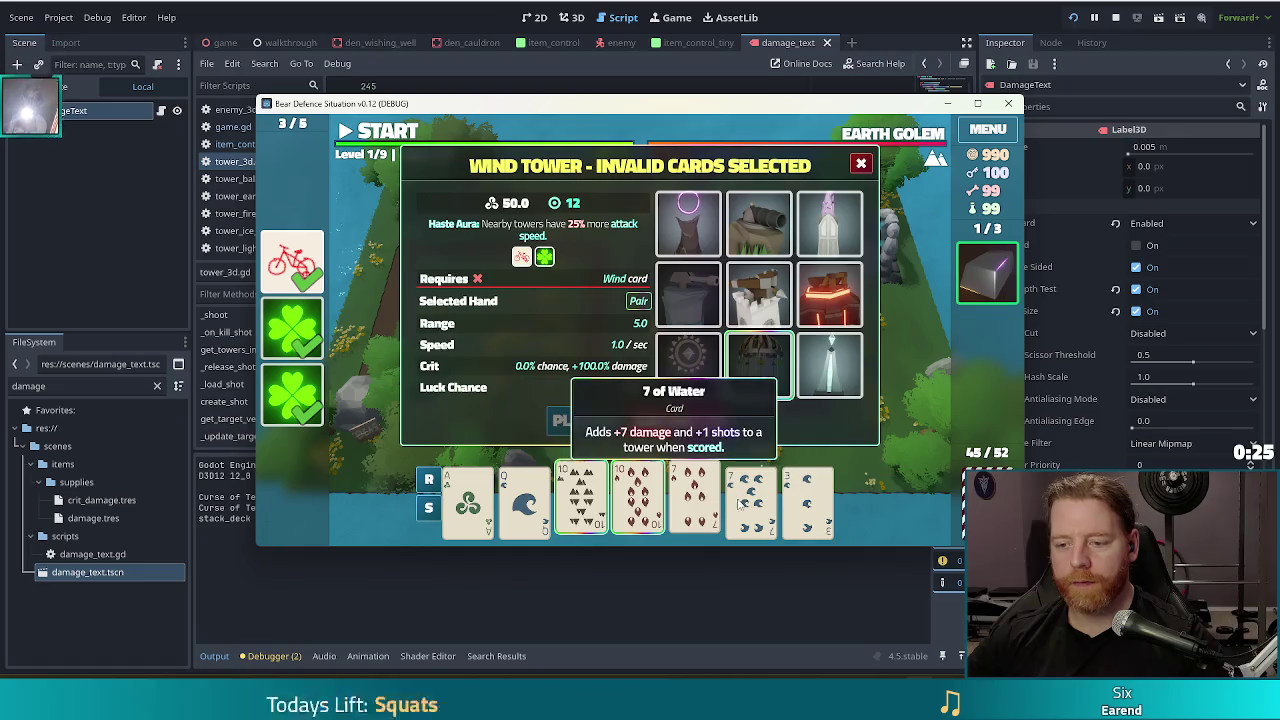
left_click(760, 300)
double_click(810, 359)
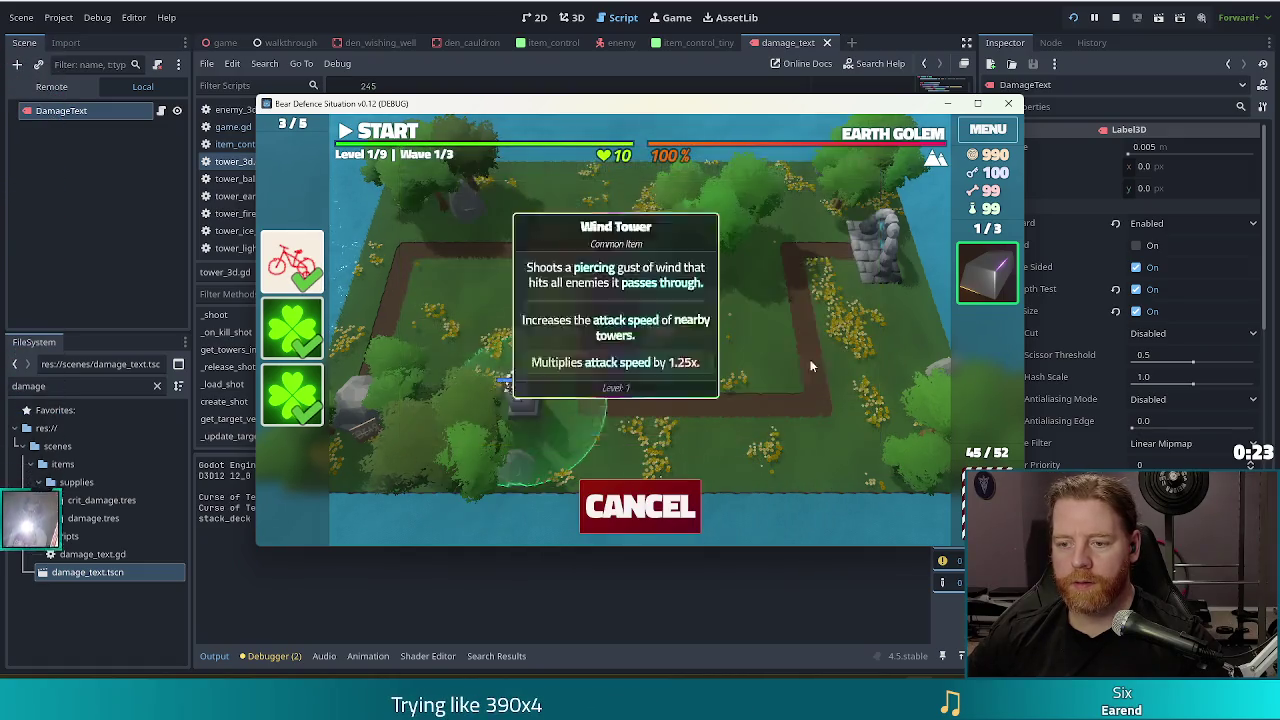
left_click(753, 355)
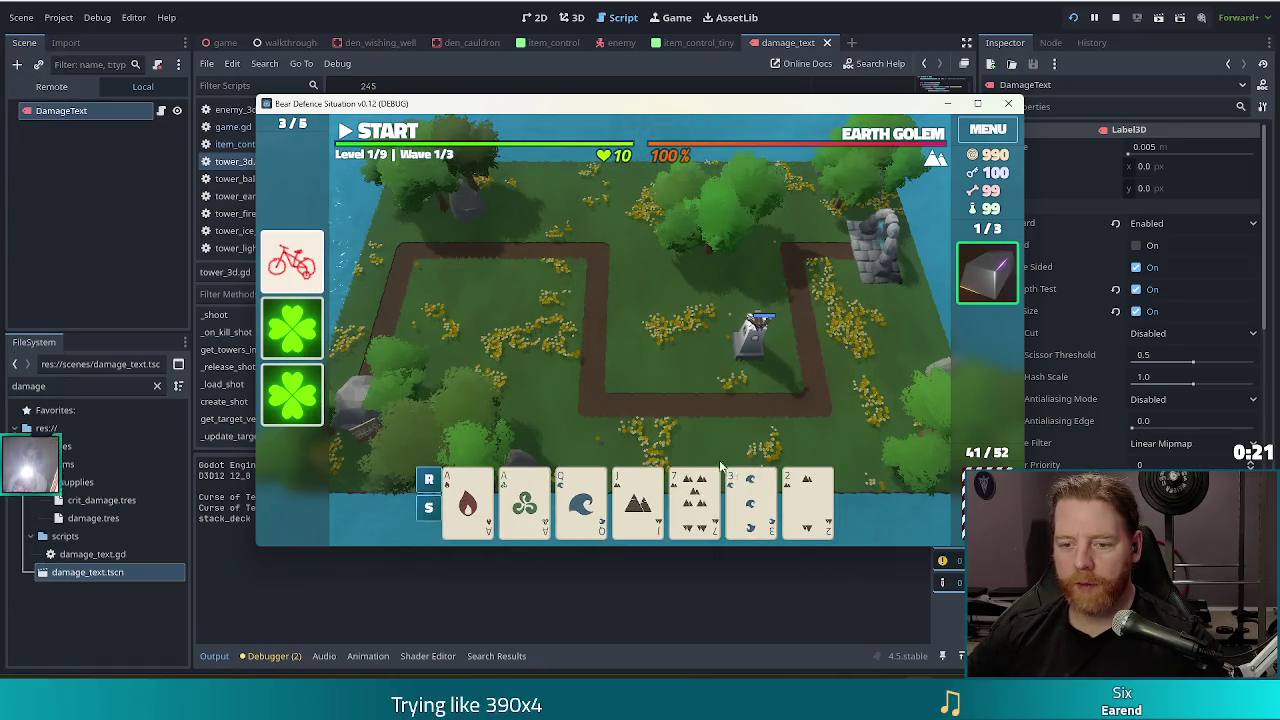
Discard for new cards and play aces-and-queens two pair as a Ballista beside the wind tower.
left_click(694, 500)
left_click(745, 421)
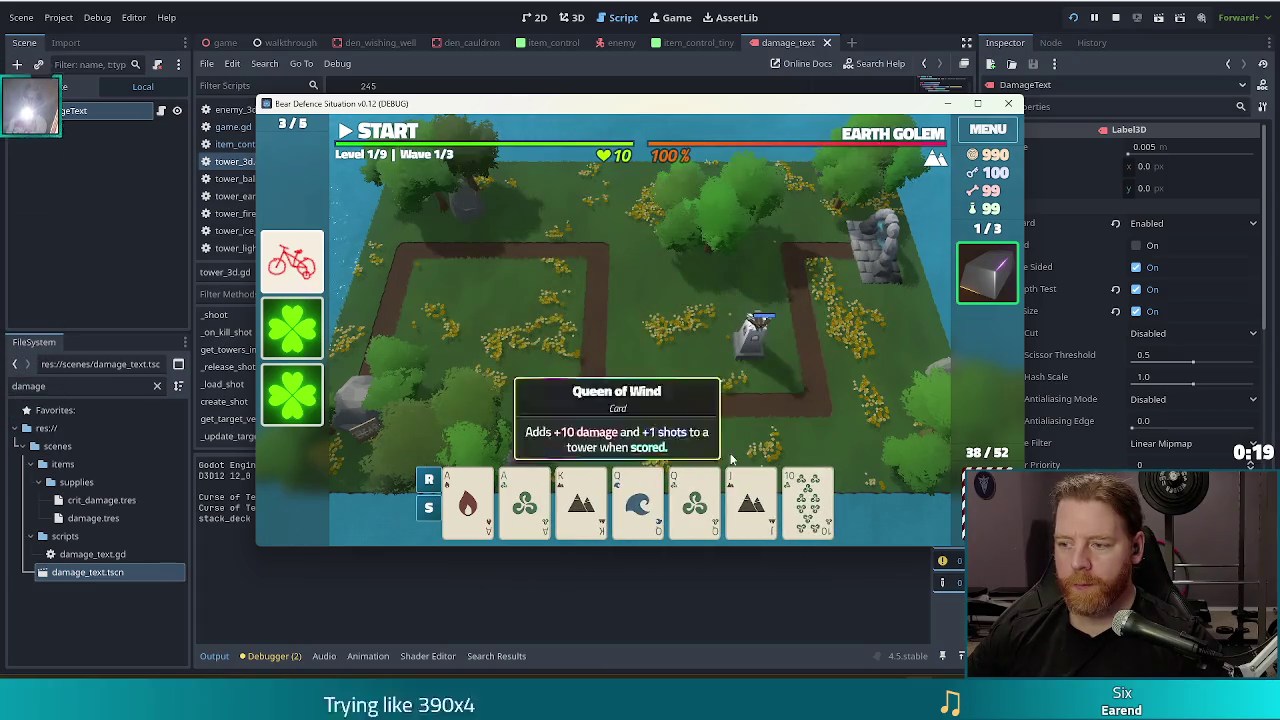
left_click(468, 500)
left_click(524, 500)
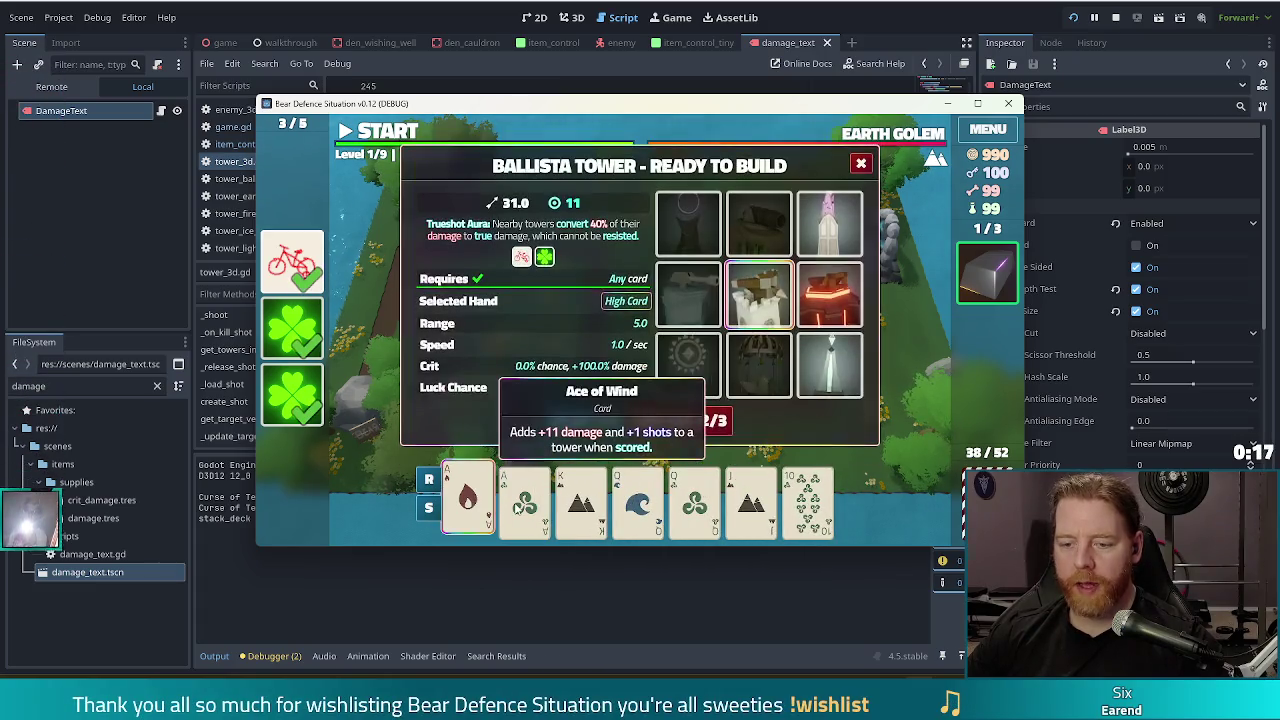
left_click(638, 500)
left_click(697, 505)
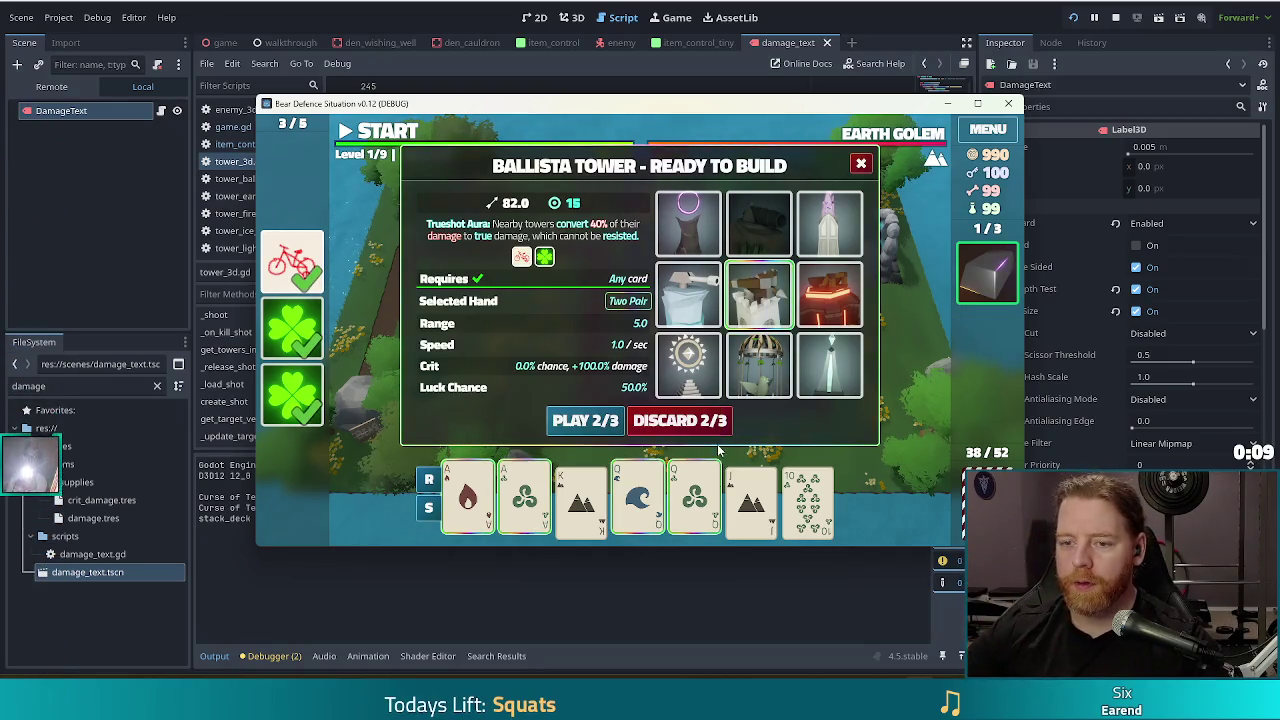
left_click(549, 422)
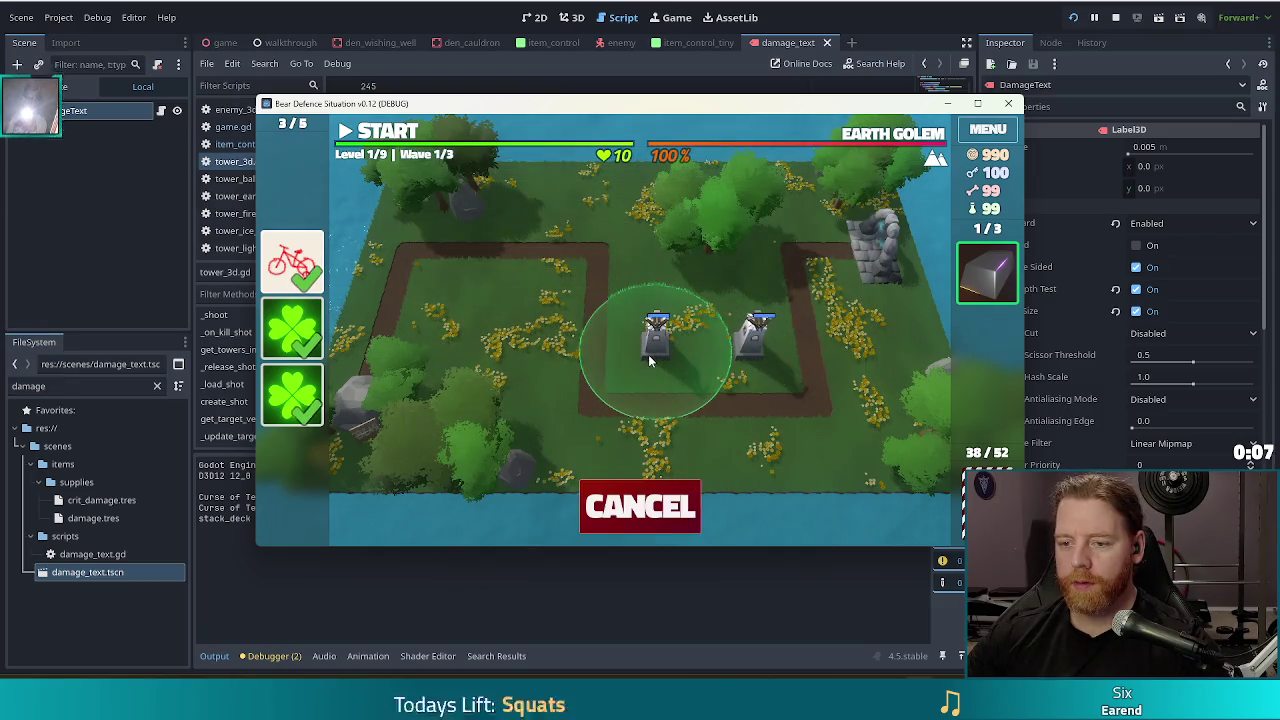
left_click(648, 354)
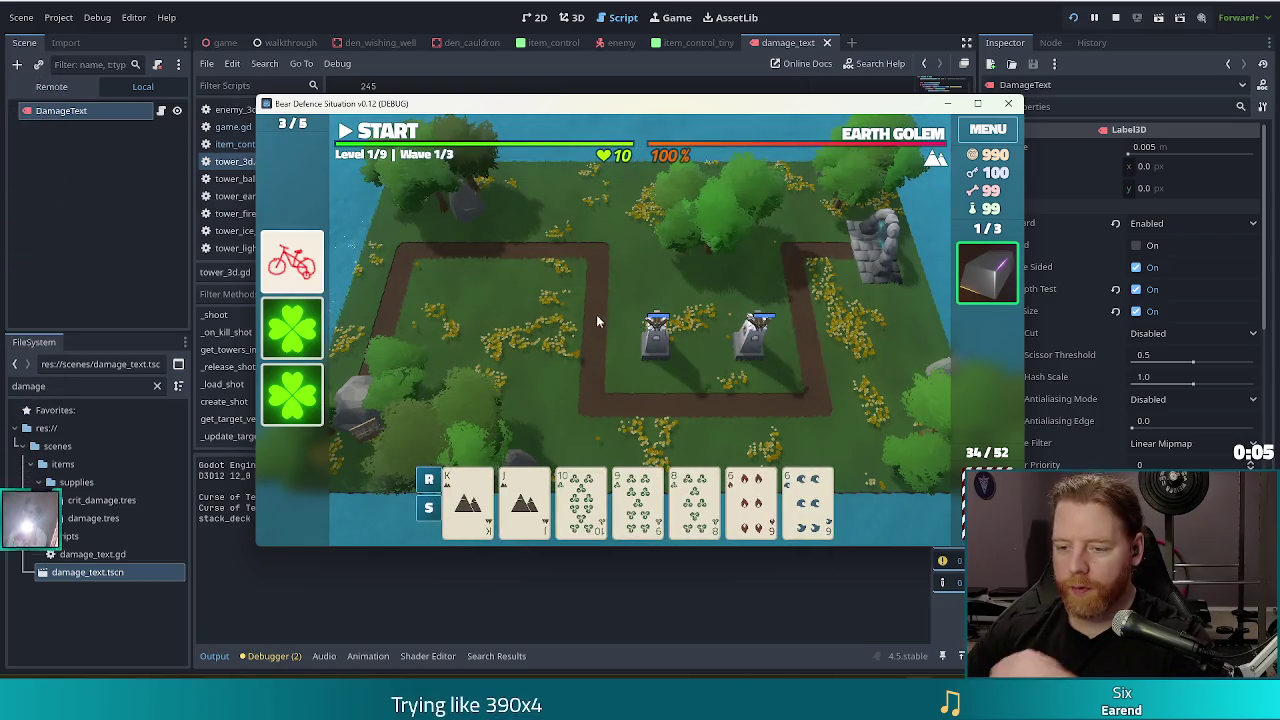
Discard the clubs and play three 6s as a Ballista in the loop's left part.
left_click(637, 500)
left_click(666, 420)
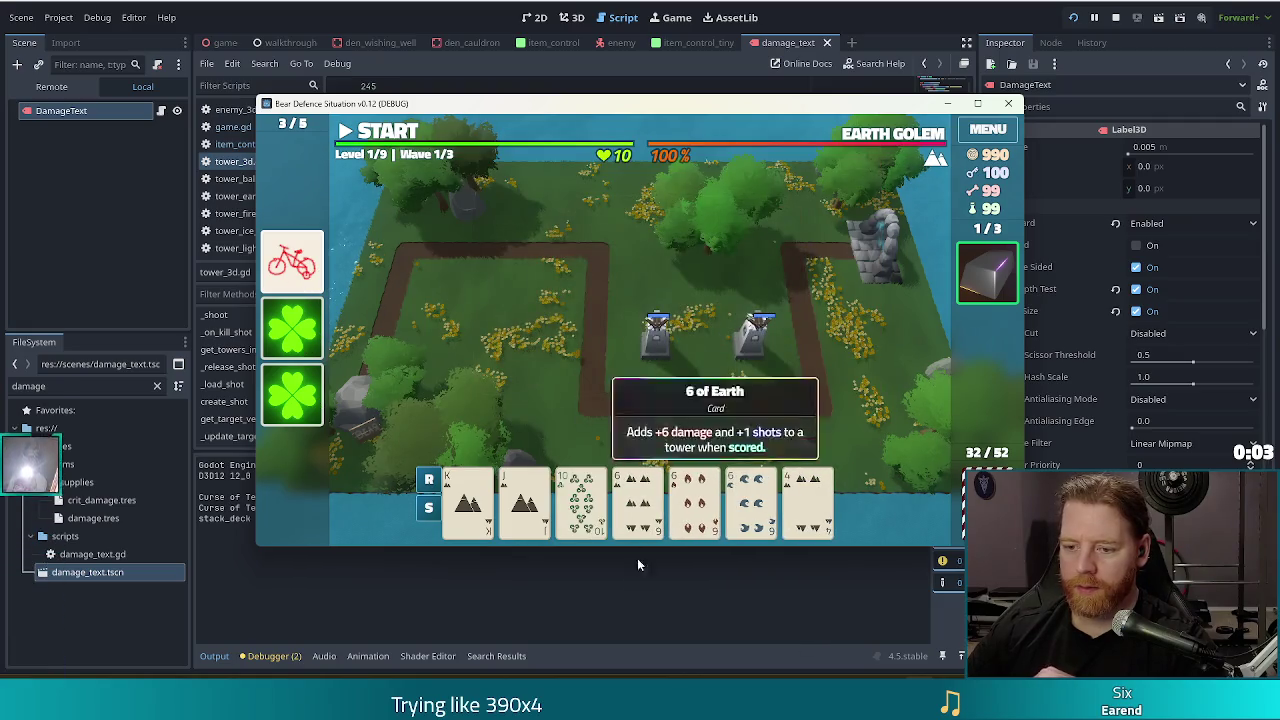
left_click(637, 500)
left_click(694, 500)
left_click(751, 500)
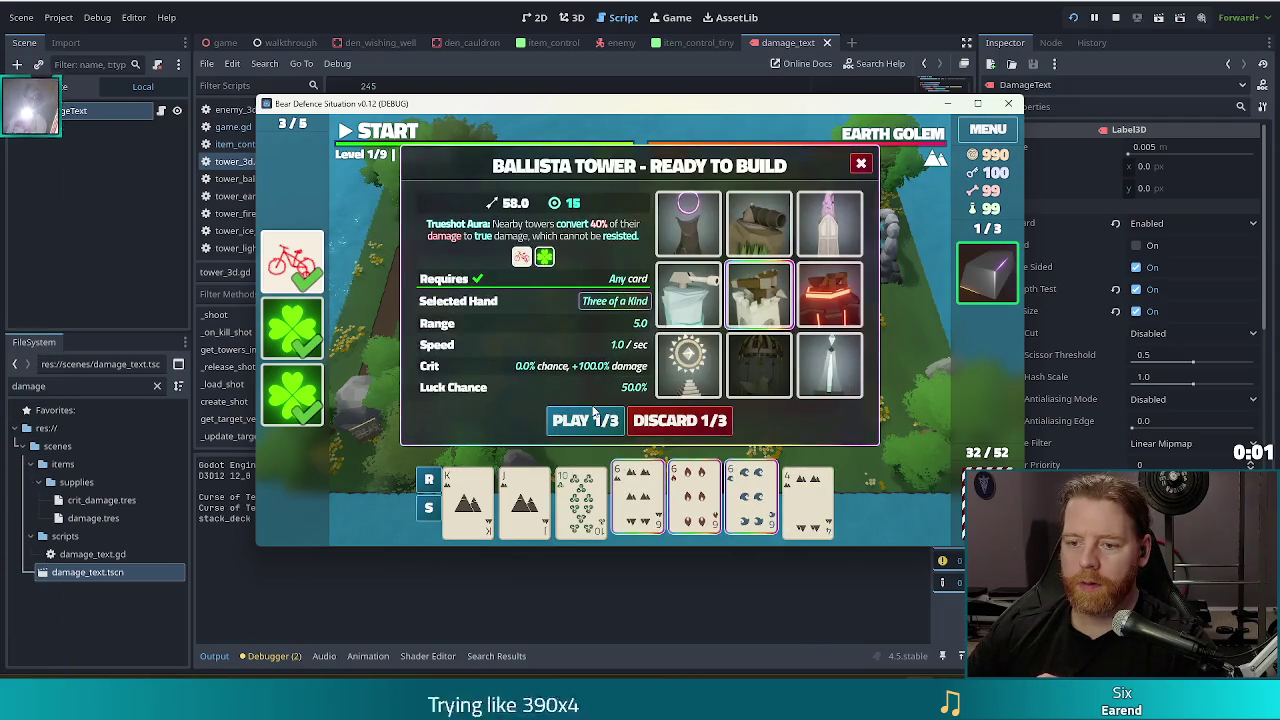
left_click(591, 418)
left_click(533, 297)
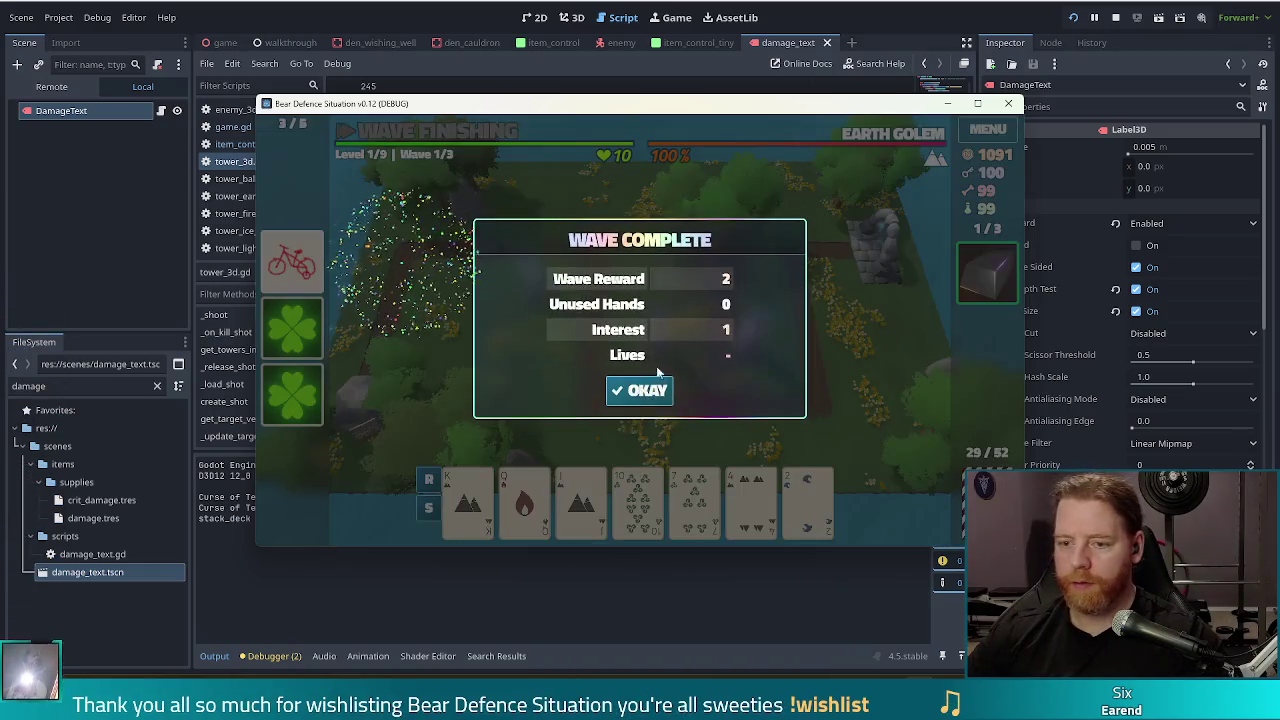
Dismiss the two wave-complete summaries and switch the game to fullscreen with F11.
left_click(640, 387)
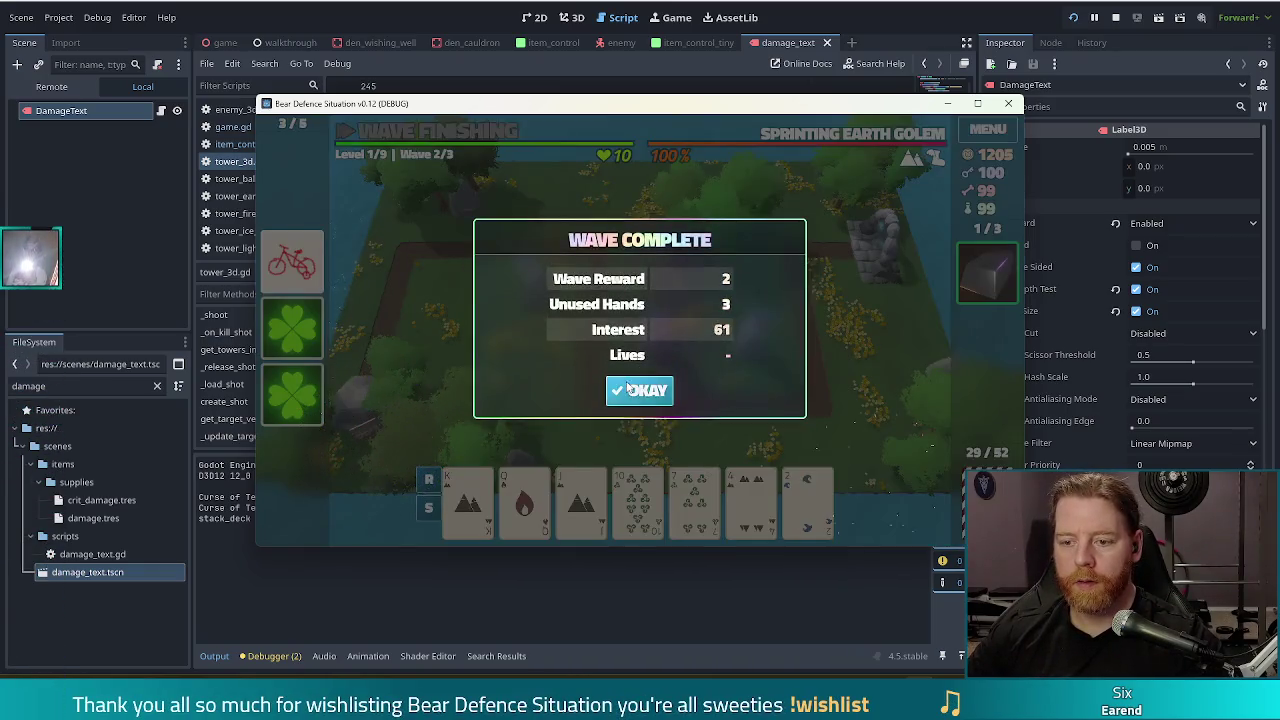
left_click(640, 389)
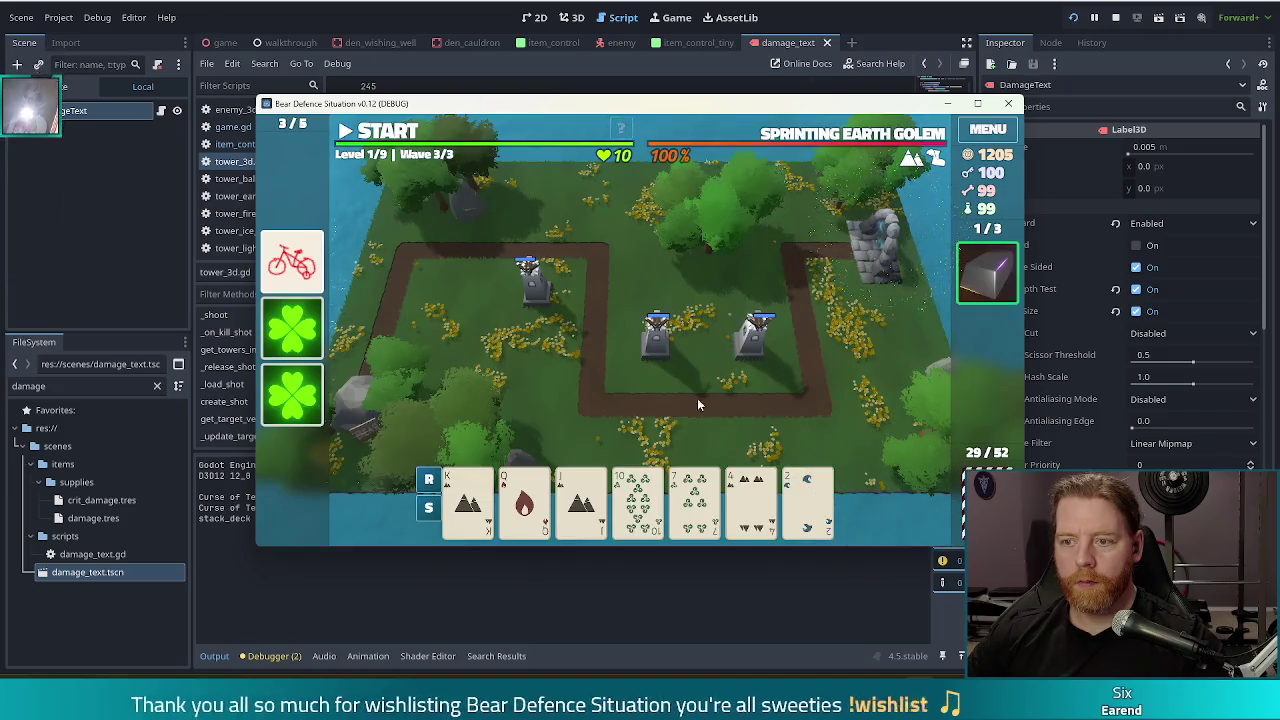
key("F11")
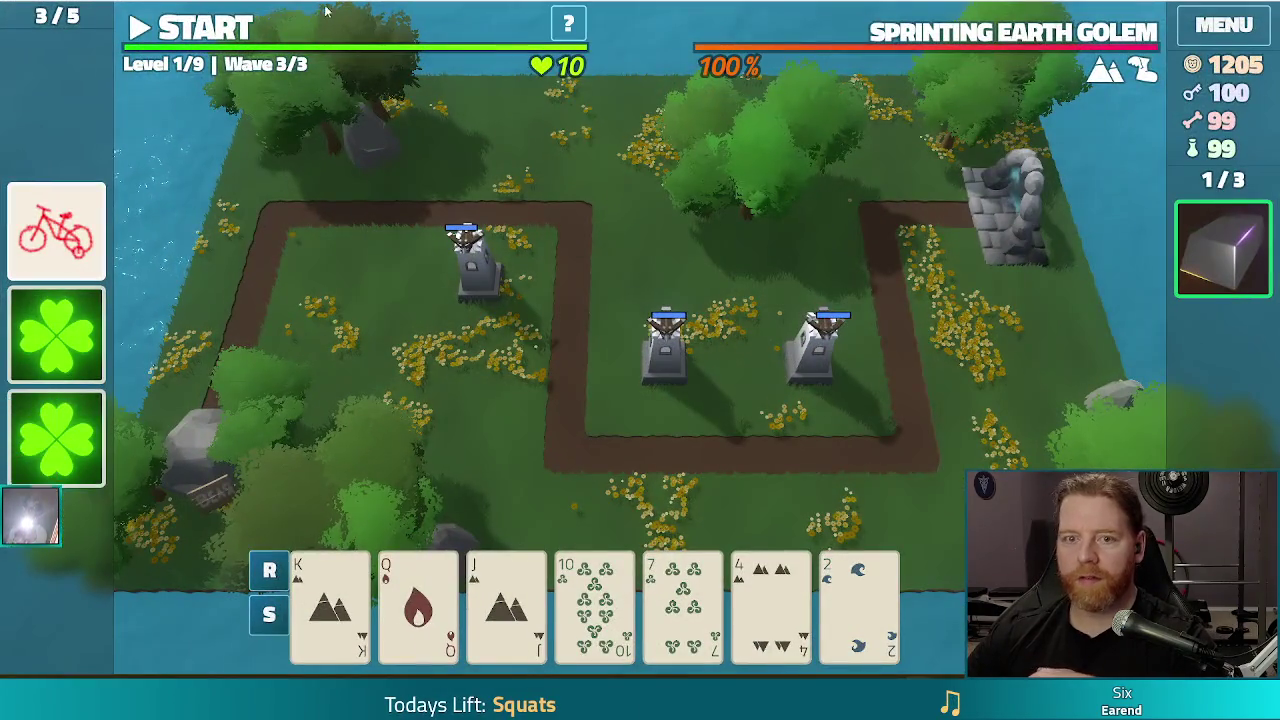
Start wave 3, pause, and discard the 7 and 4 for new cards.
left_click(240, 31)
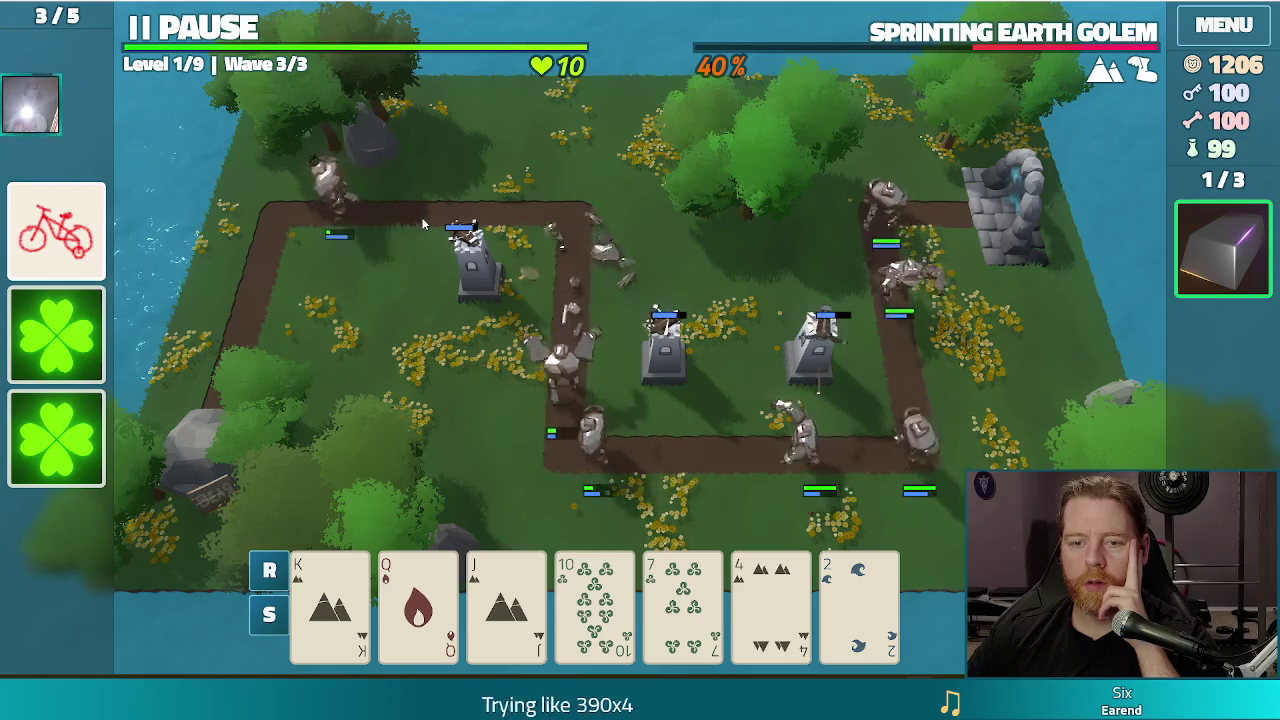
key("space")
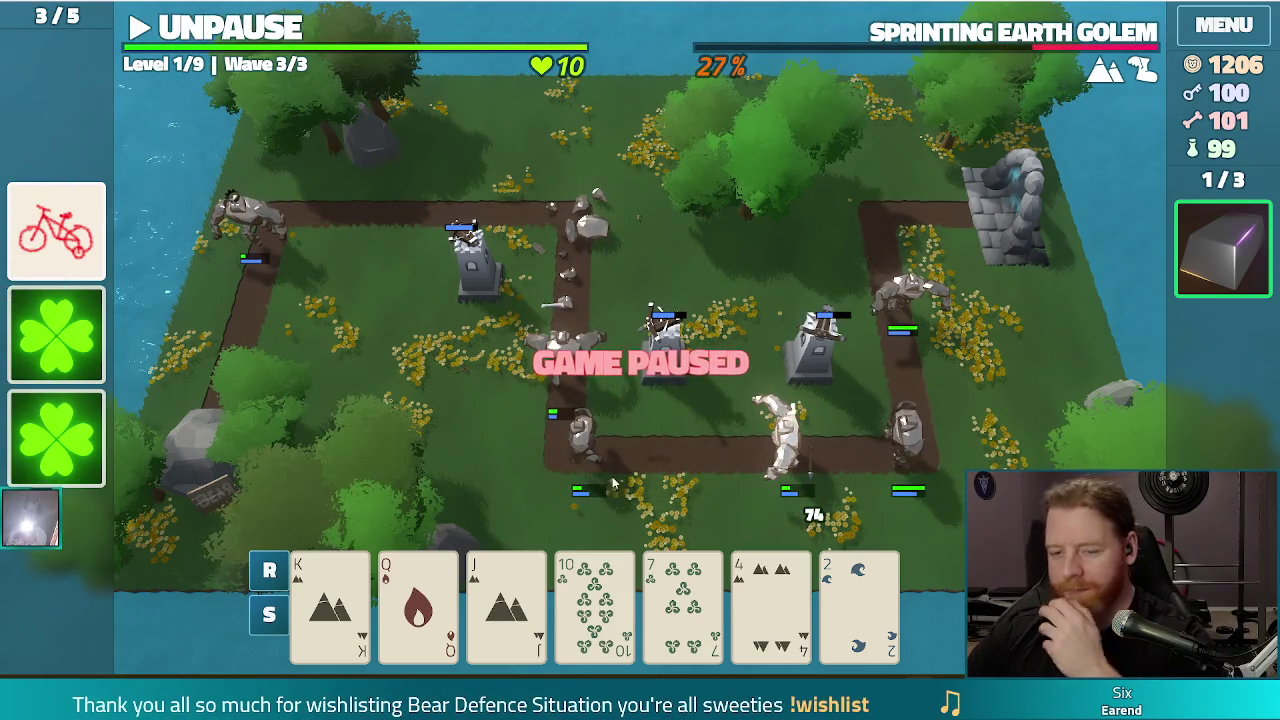
left_click(770, 600)
left_click(693, 605)
left_click(740, 479)
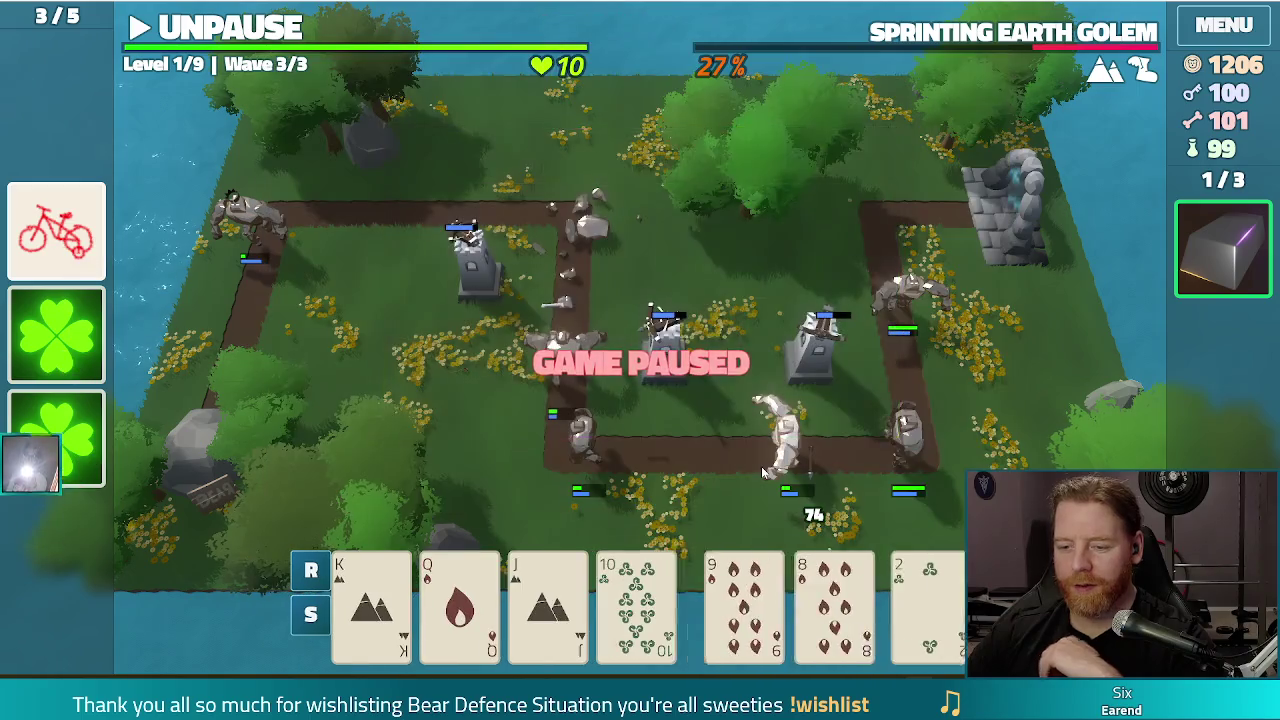
left_click(908, 628)
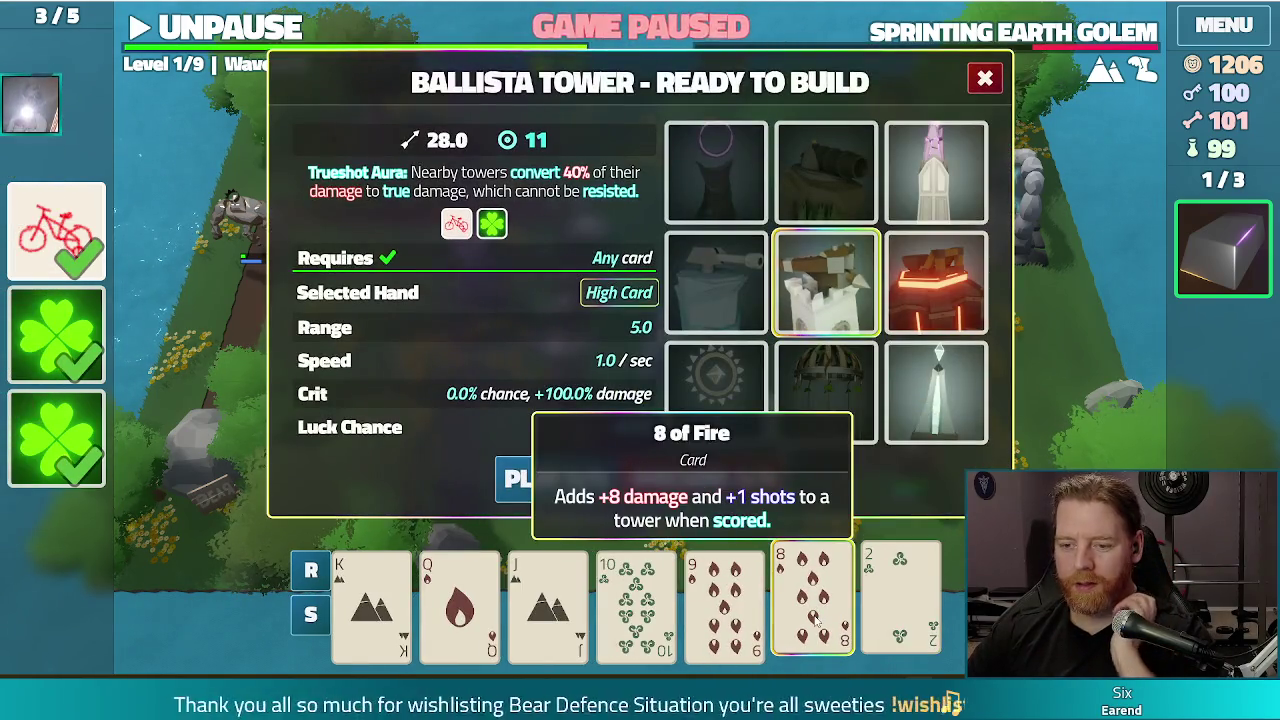
left_click(900, 620)
Play a 9-to-King straight as a Ballista at the path's left edge, finish wave 3, then stop the game.
left_click(732, 601)
left_click(636, 605)
left_click(548, 605)
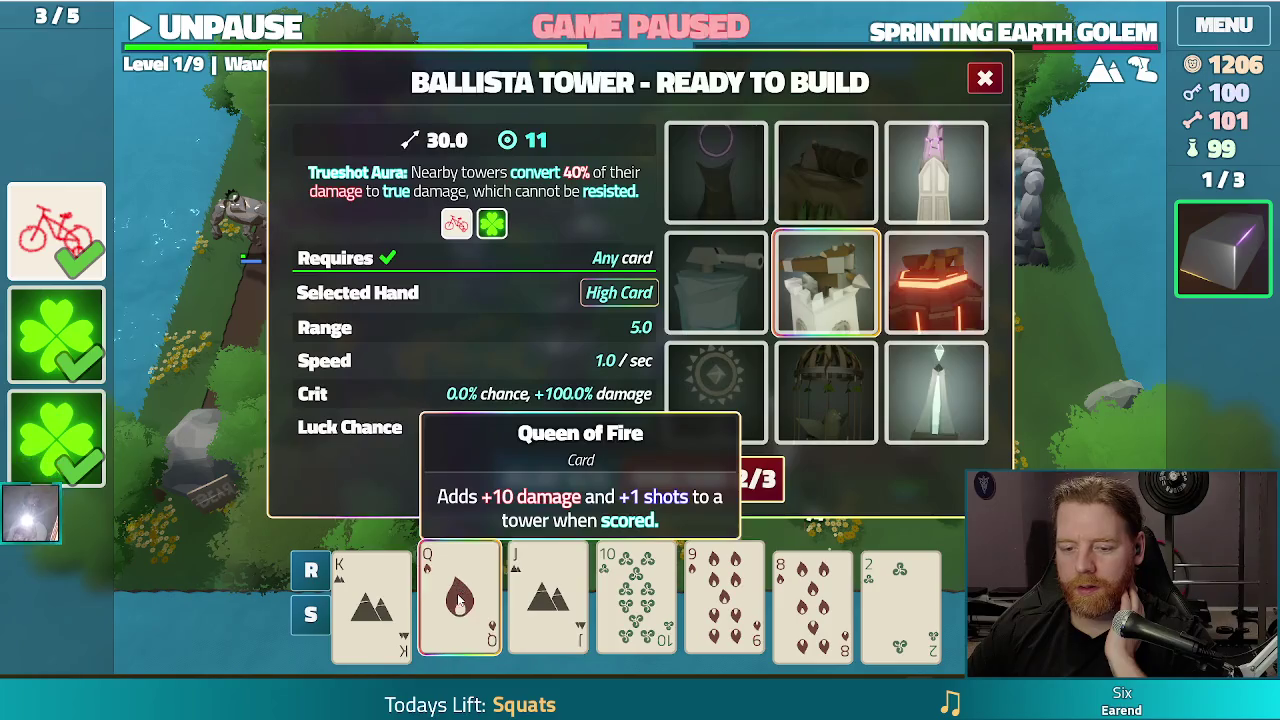
left_click(460, 605)
left_click(371, 605)
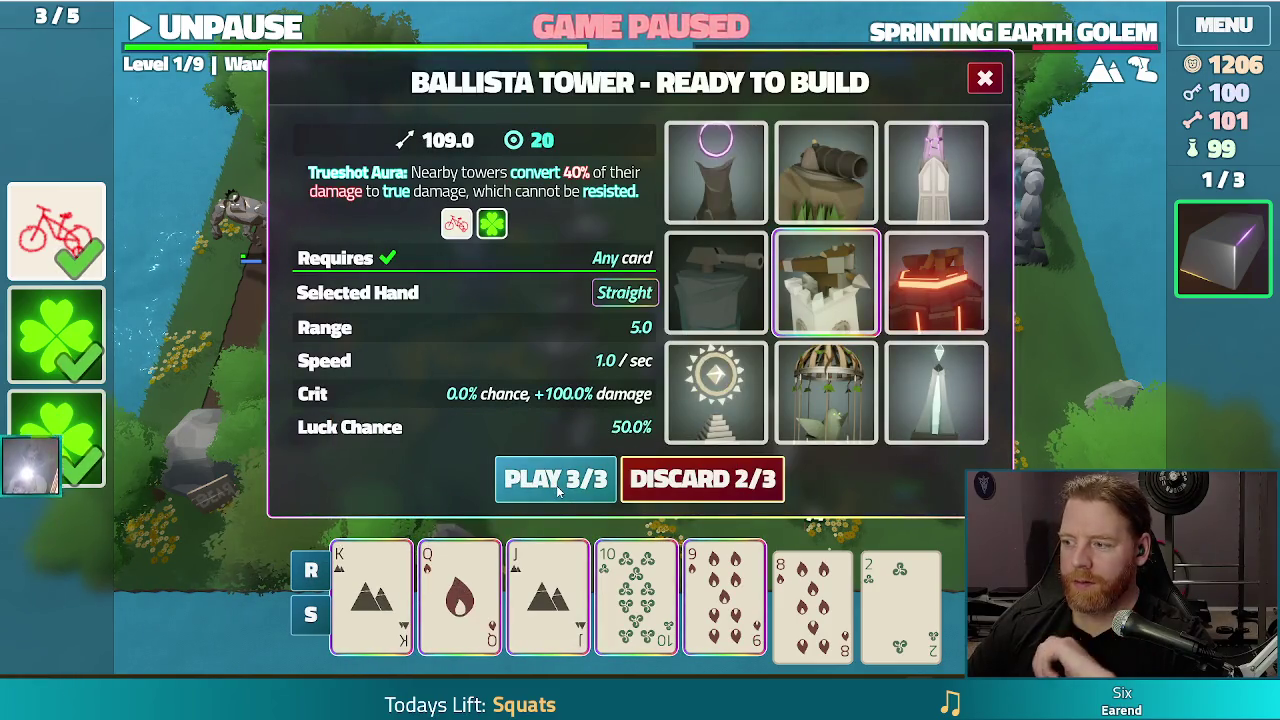
left_click(558, 480)
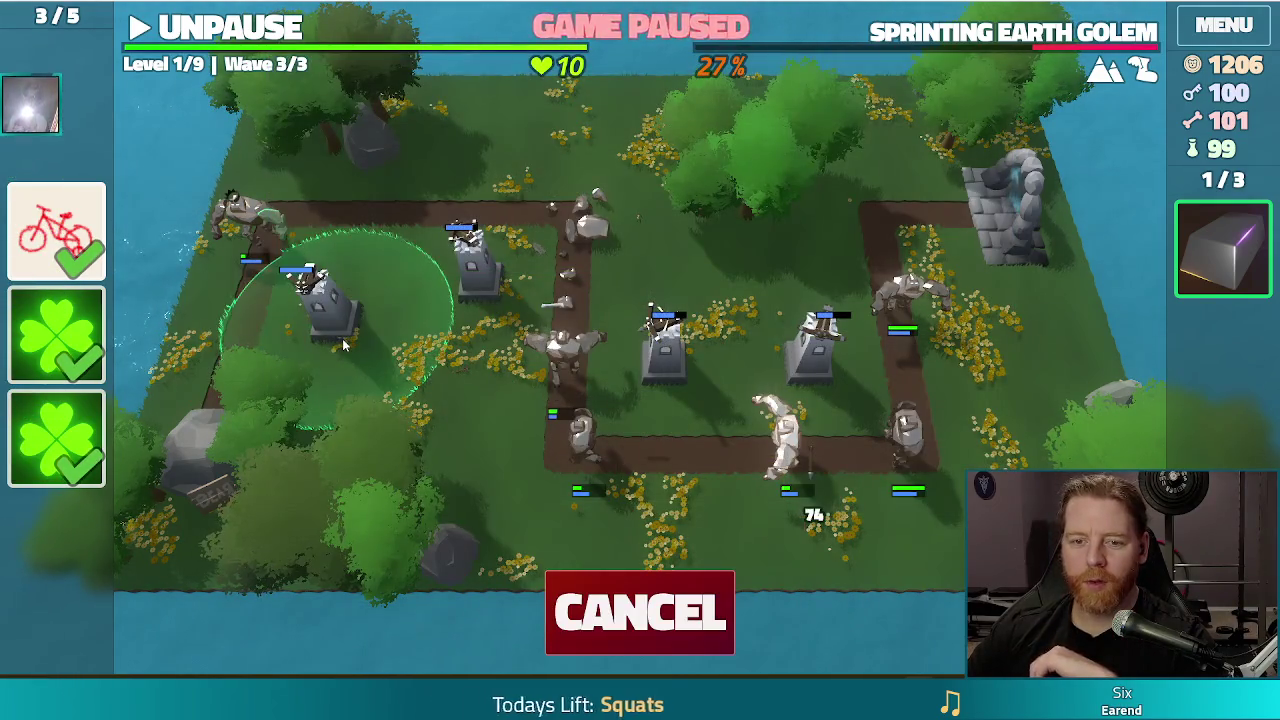
left_click(320, 306)
key("space")
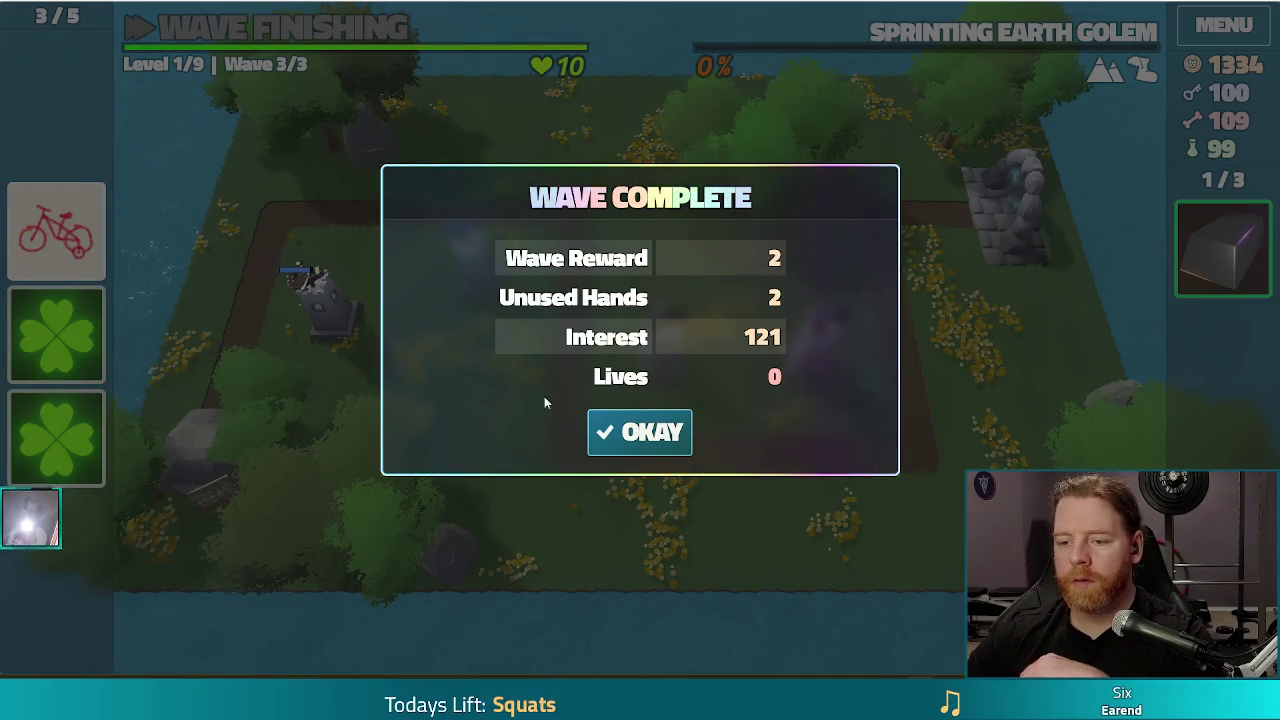
left_click(640, 432)
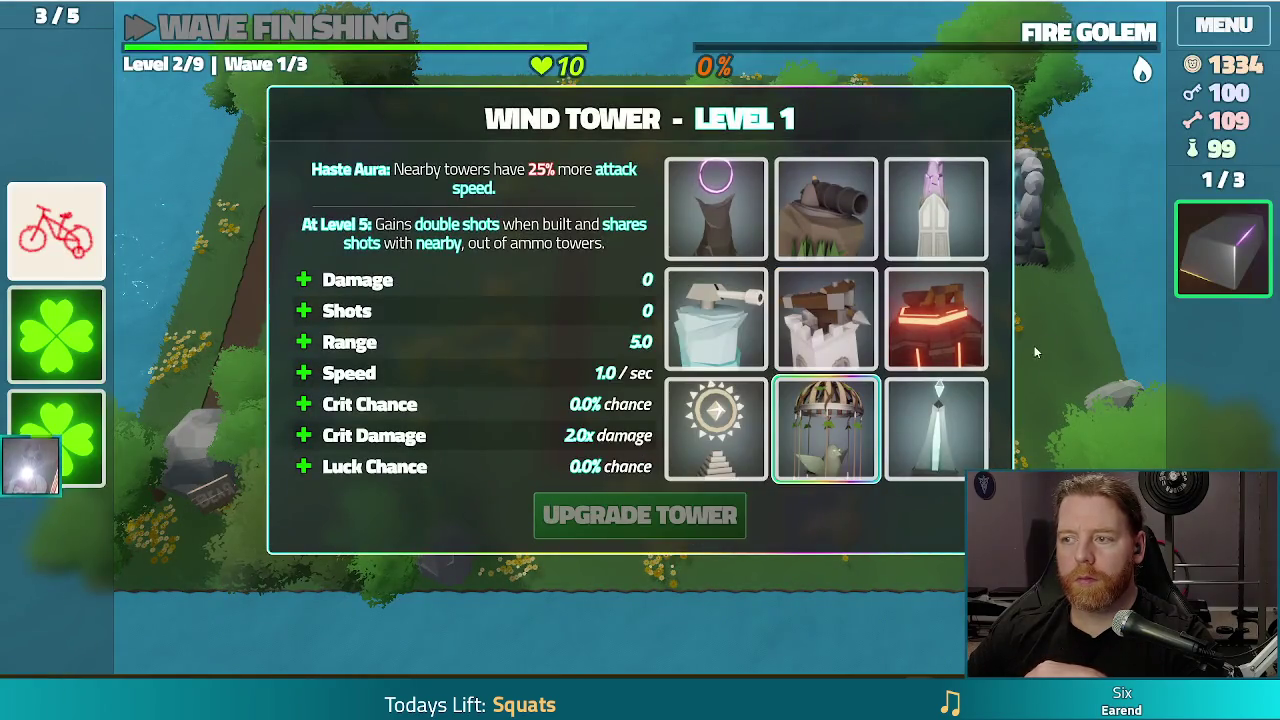
key("F8")
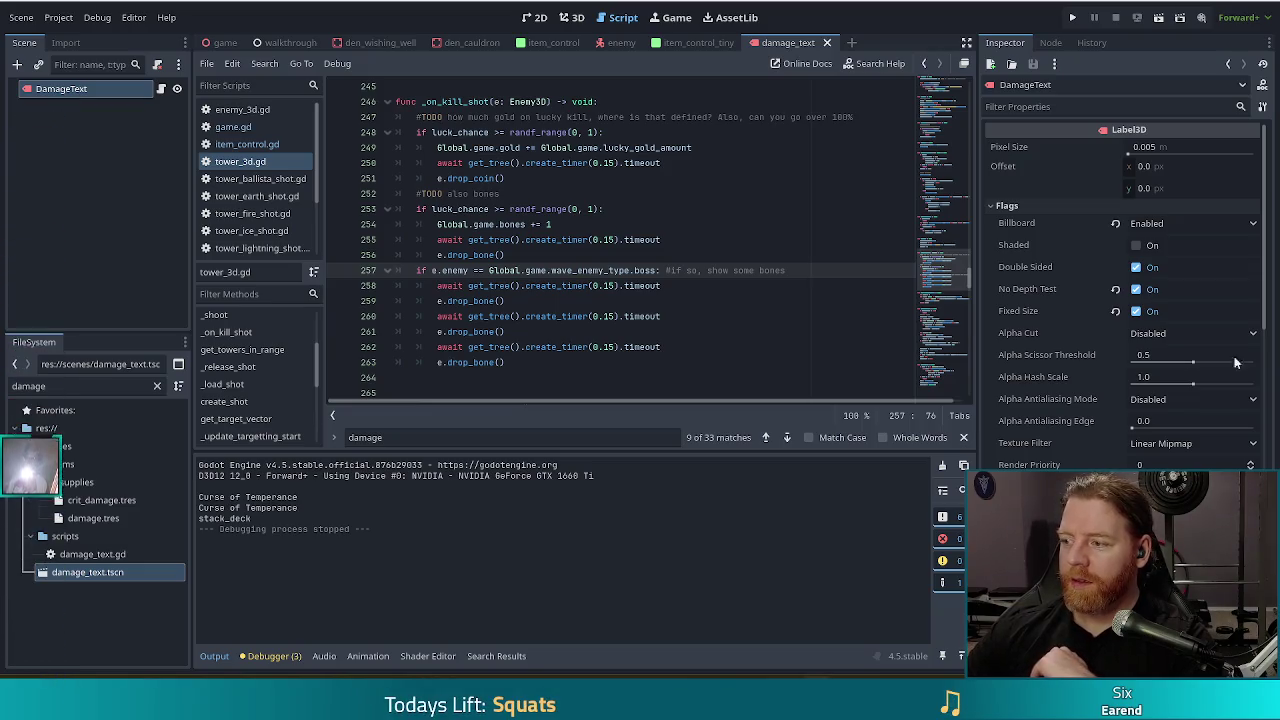
Relaunch the project with Godot's Run Project toolbar button.
left_click(1073, 17)
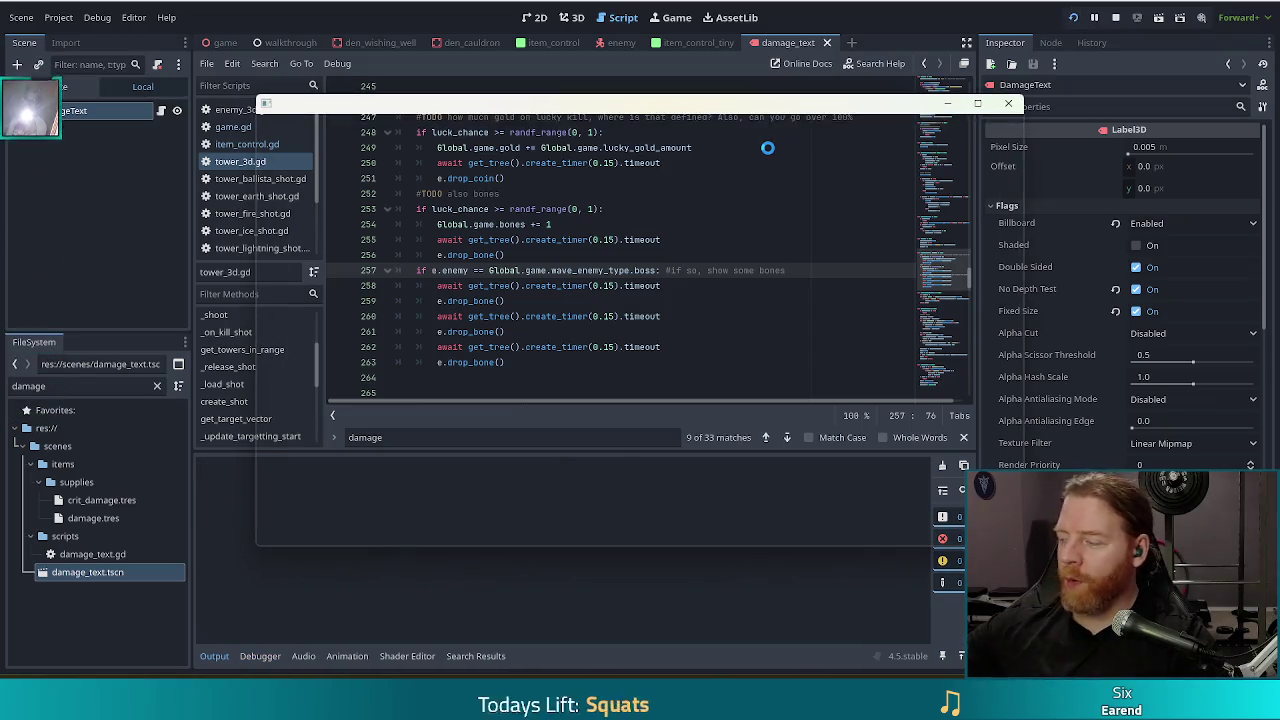
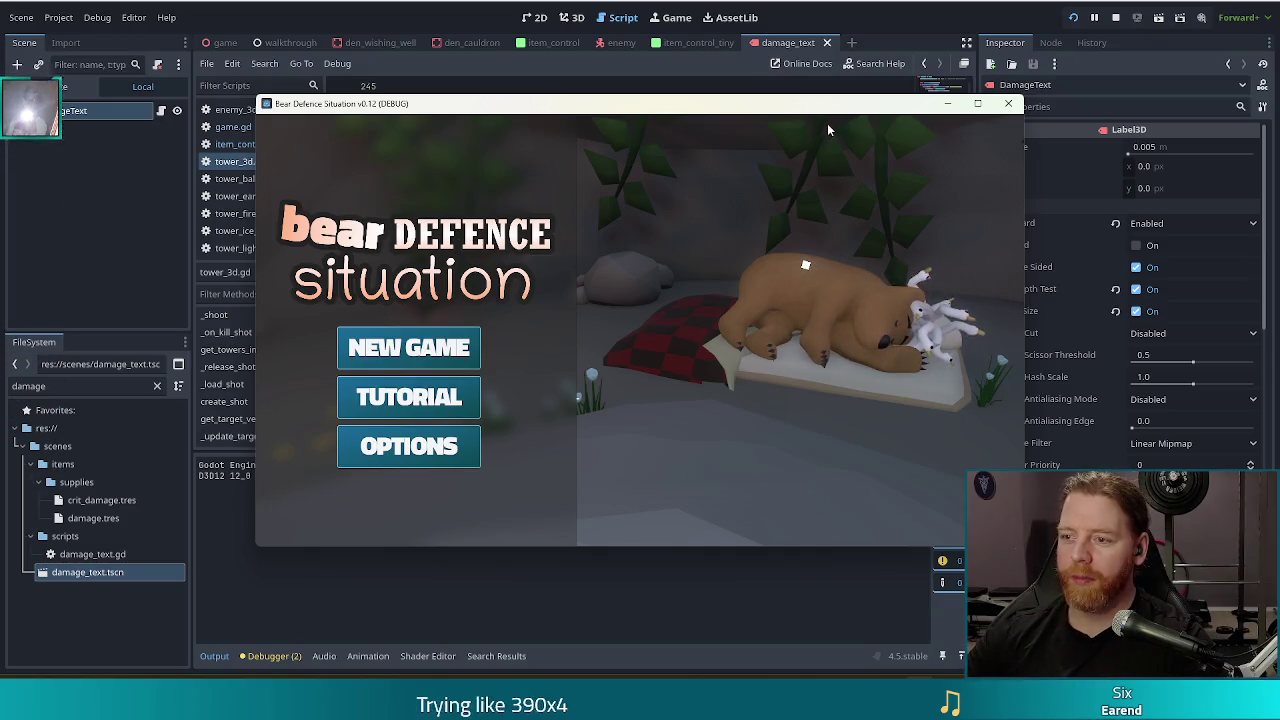
Start a new game, run test_kit for 1000 gold and resources, then throw at the Wishing Well.
left_click(409, 347)
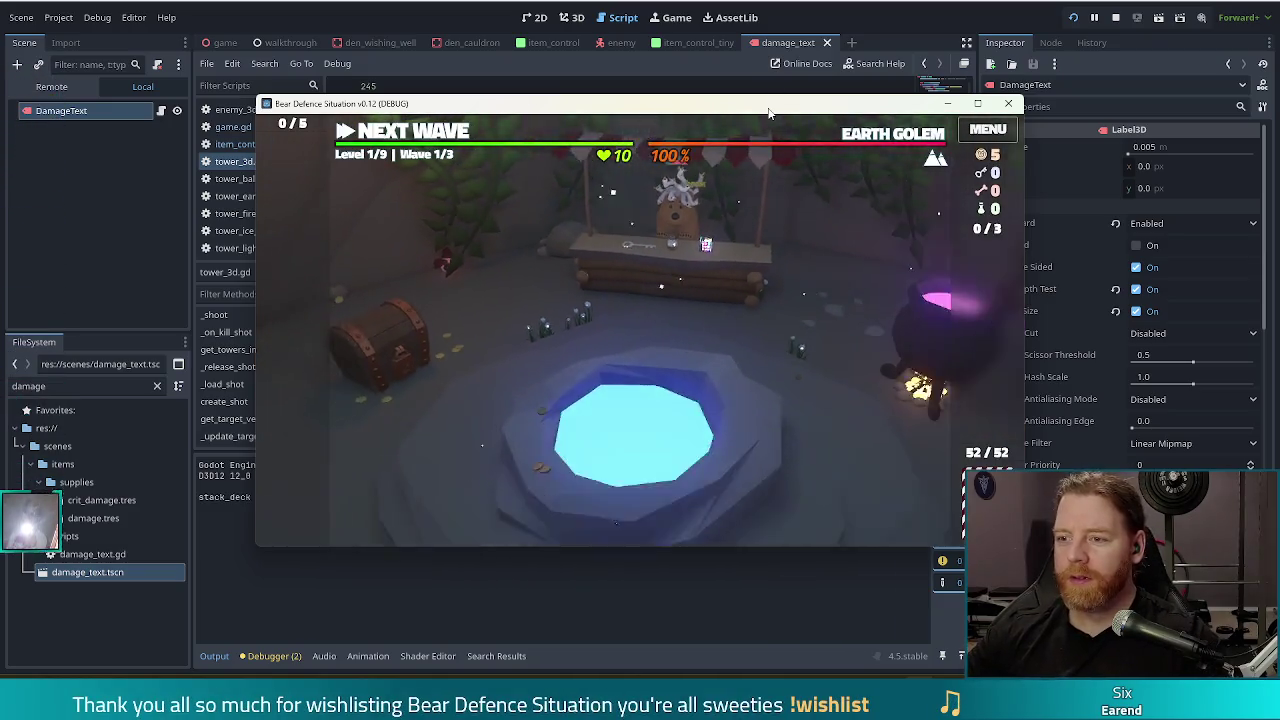
key("grave")
type("test-kit")
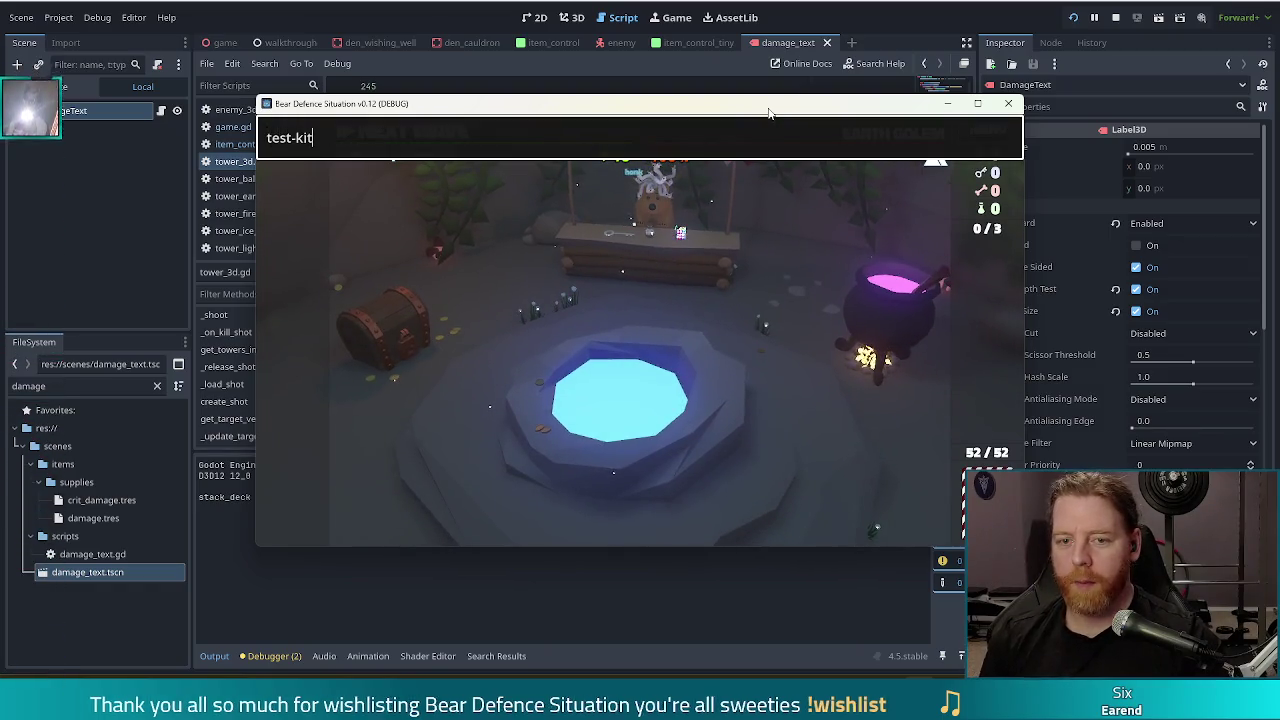
key("BackSpace")
type("_")
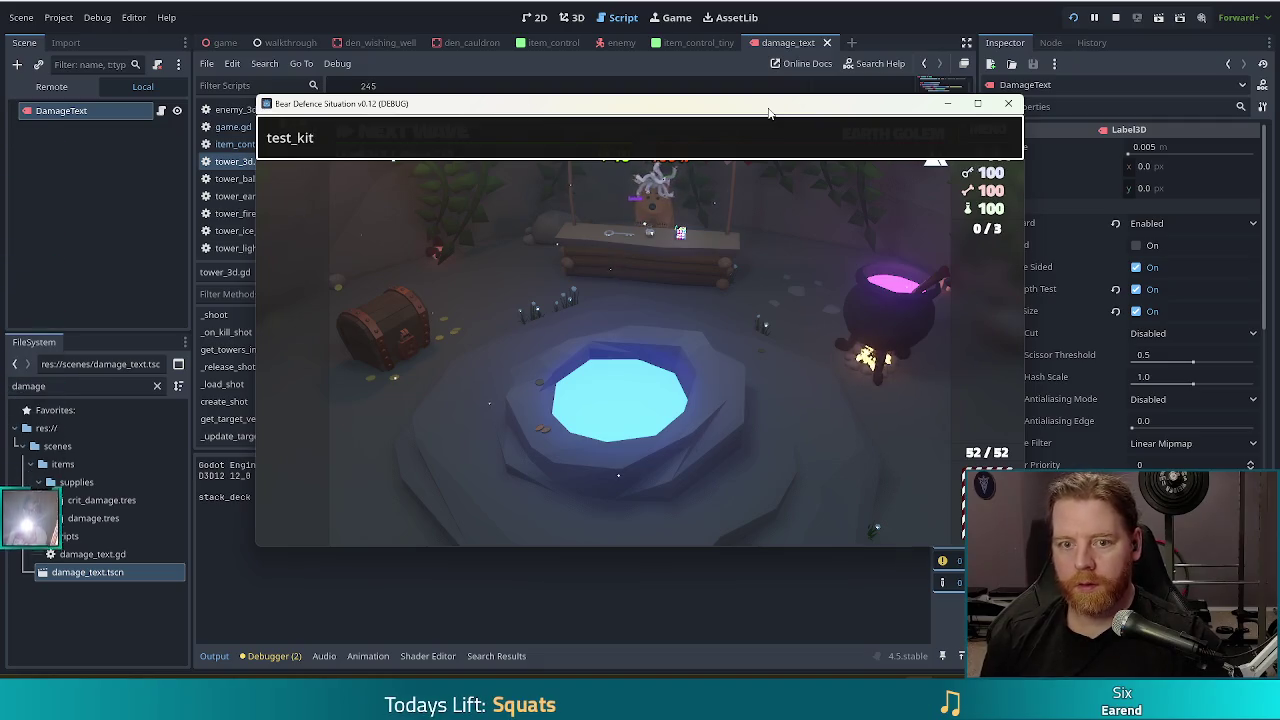
key("Return")
left_click(655, 458)
left_click(775, 395)
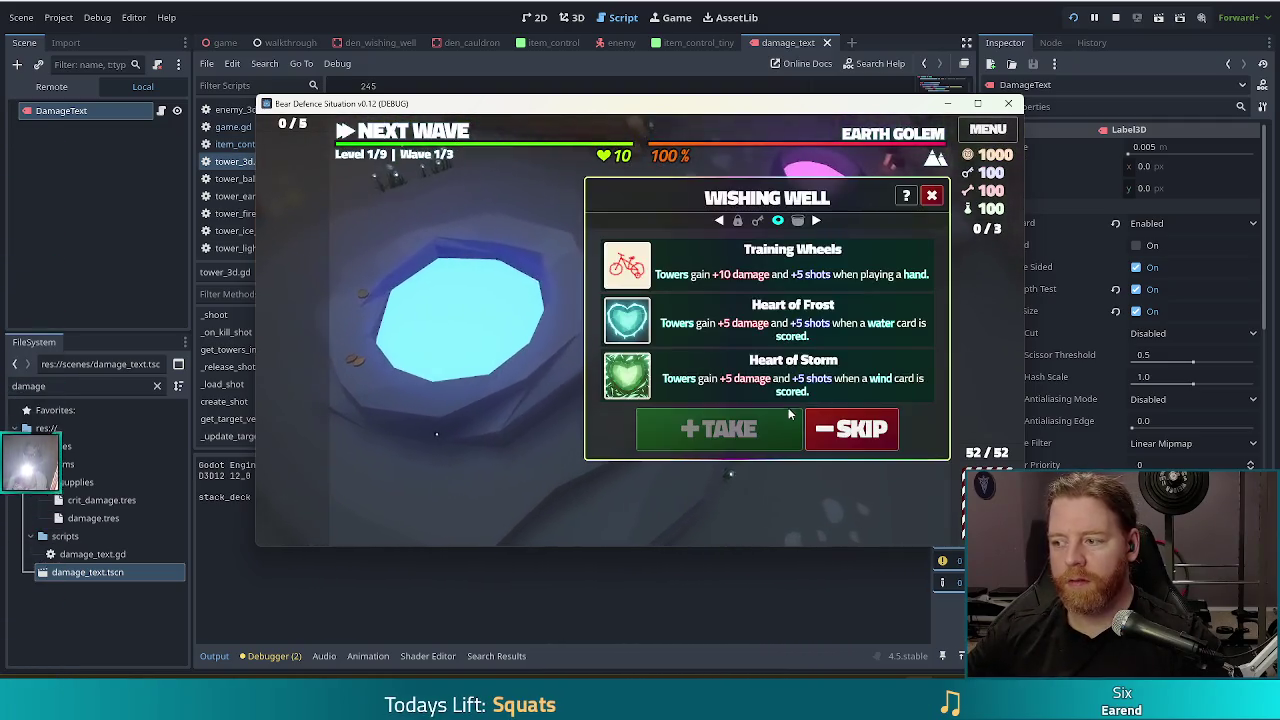
Take the Training Wheels, Girldinner and Material Girl wishes, buying a new set of wishes between each.
left_click(702, 424)
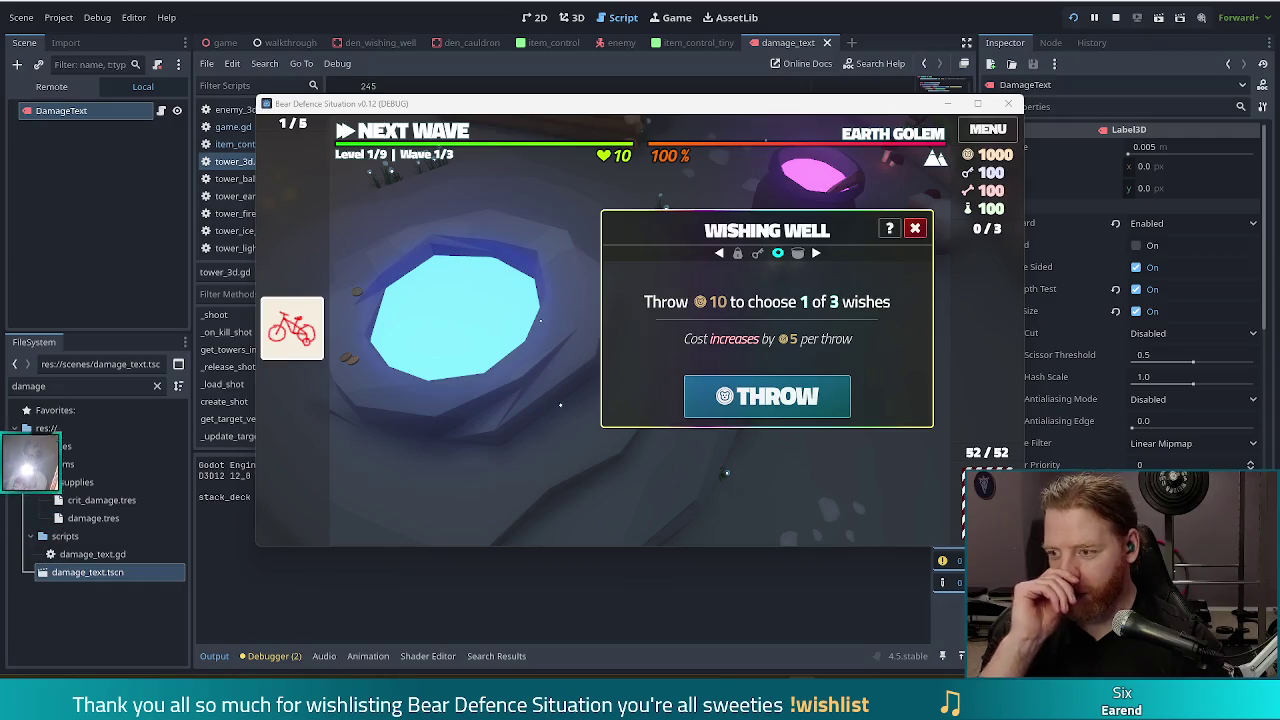
left_click(762, 397)
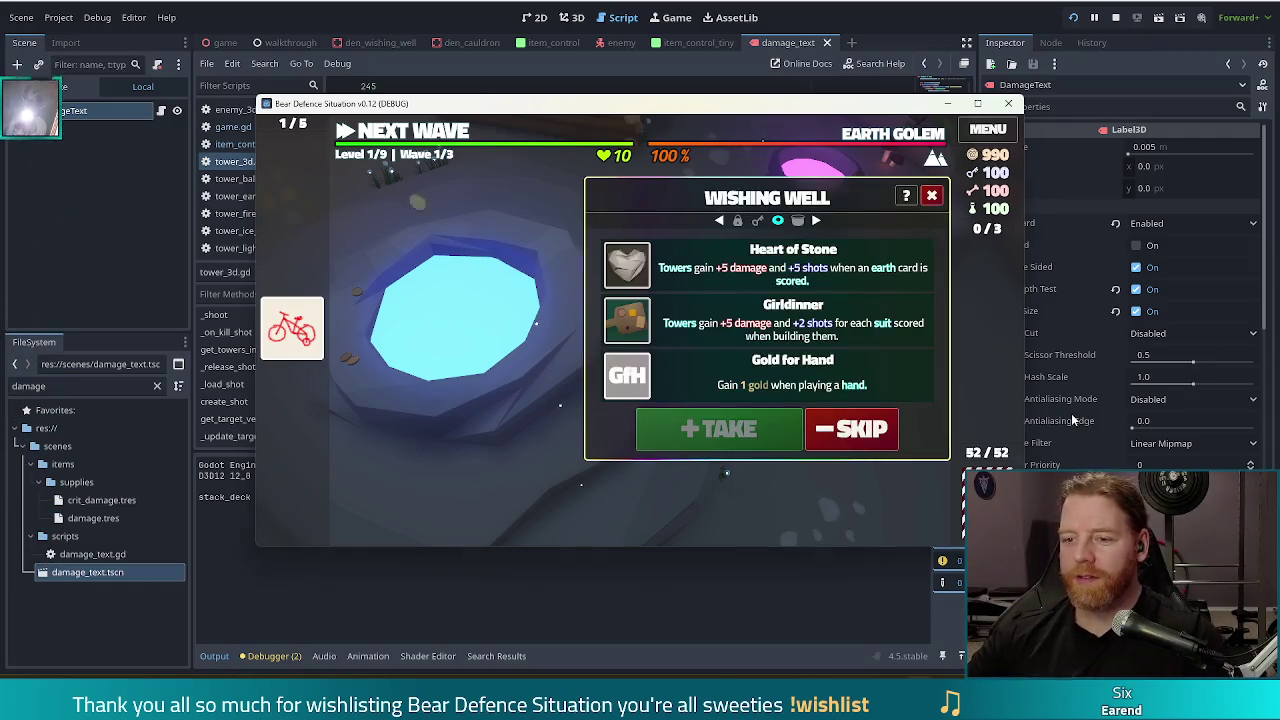
left_click(854, 330)
left_click(750, 428)
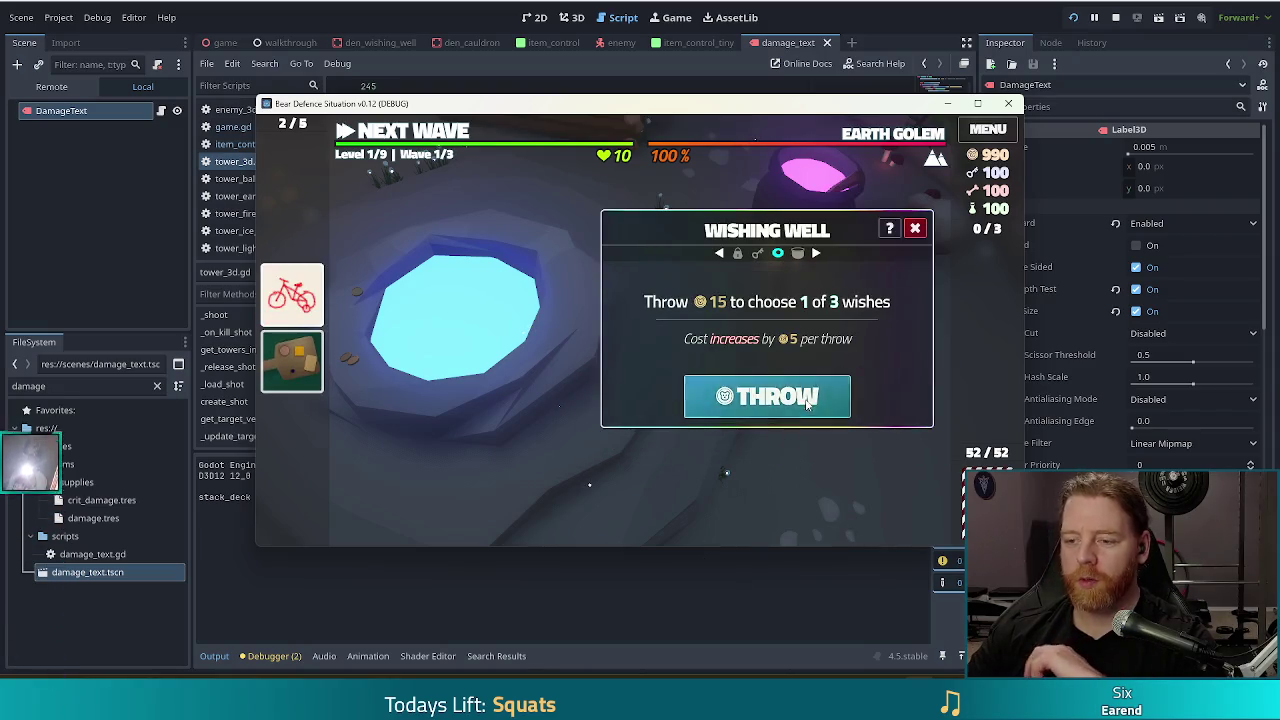
left_click(808, 400)
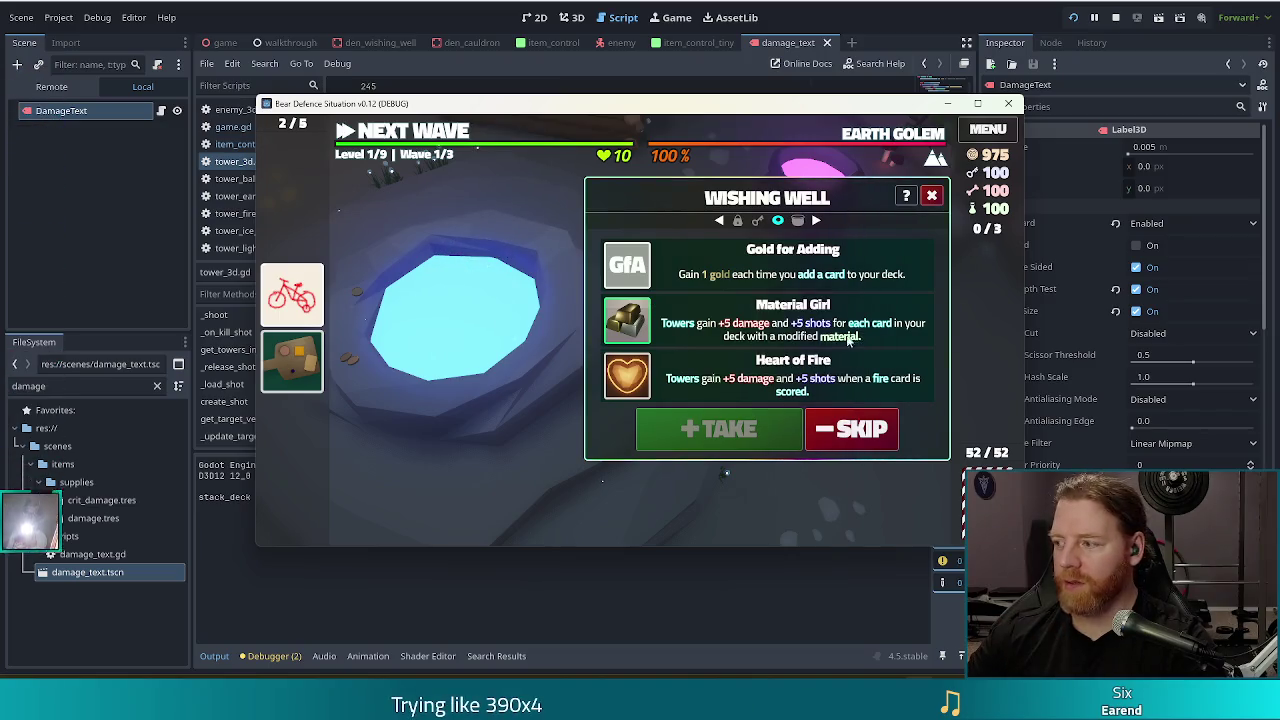
left_click(750, 320)
left_click(718, 428)
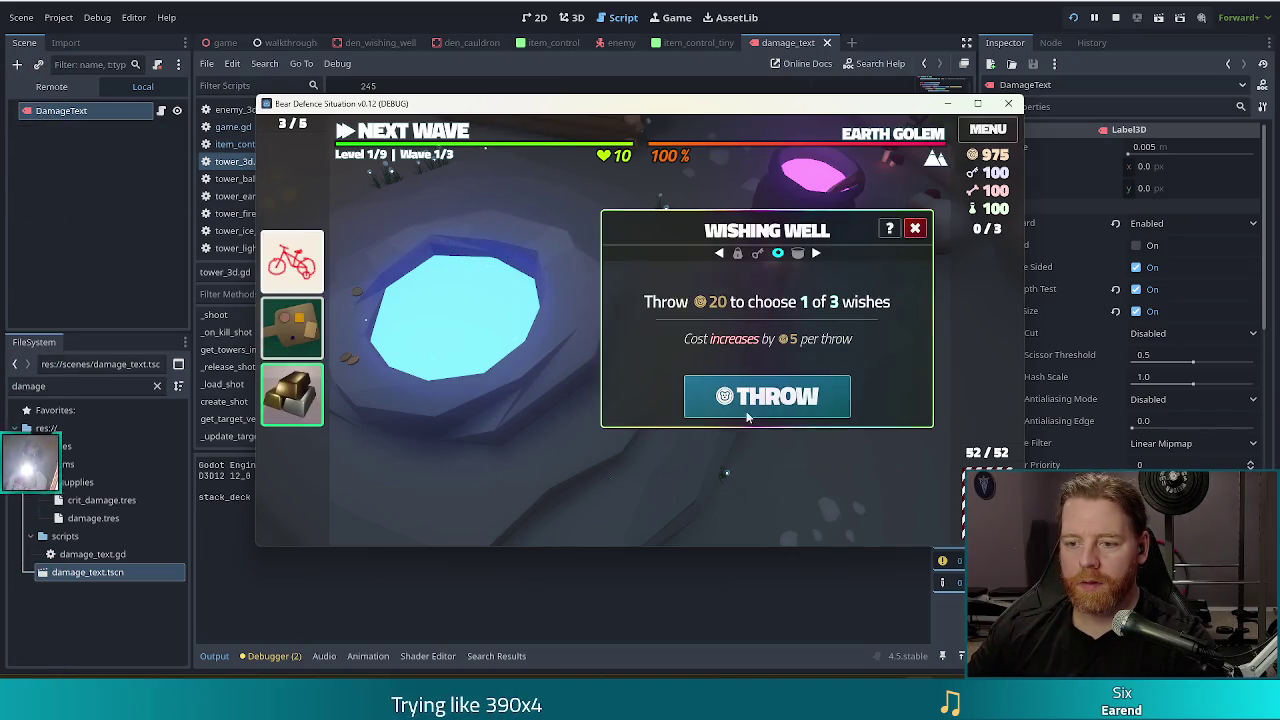
Throw again to take Guillotine and Stocked Up, then close the Wishing Well.
left_click(746, 415)
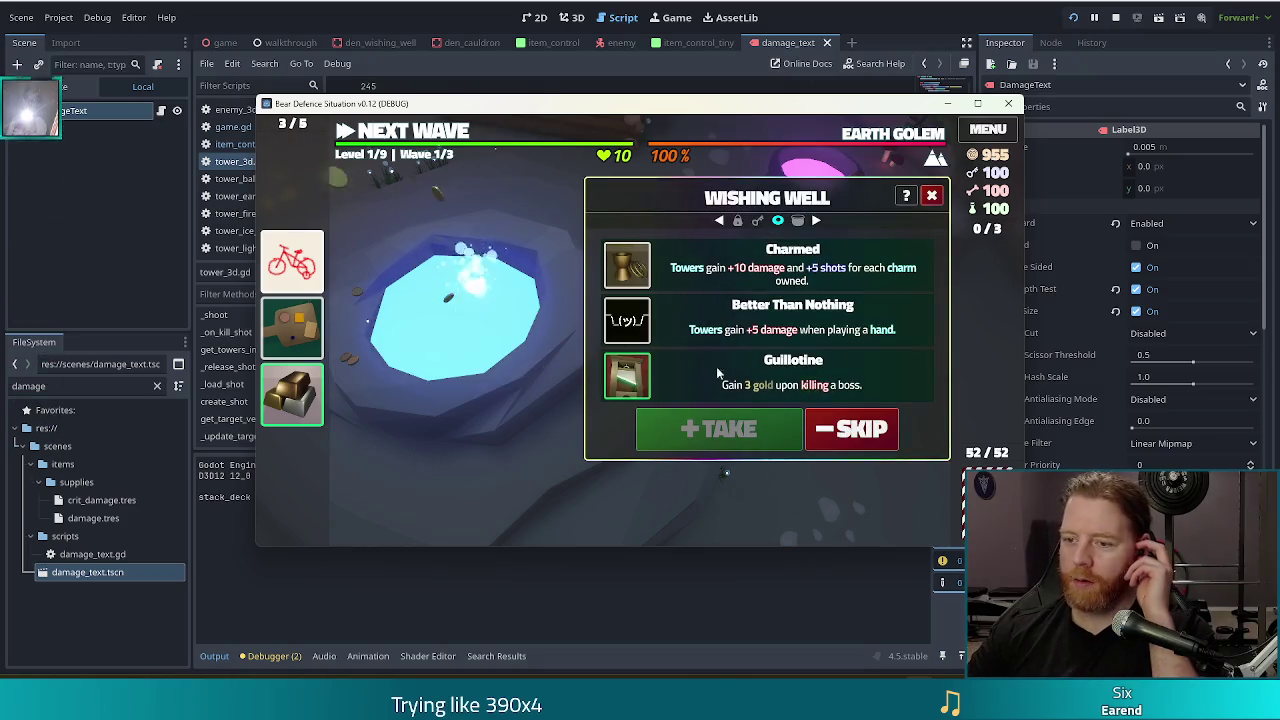
left_click(740, 378)
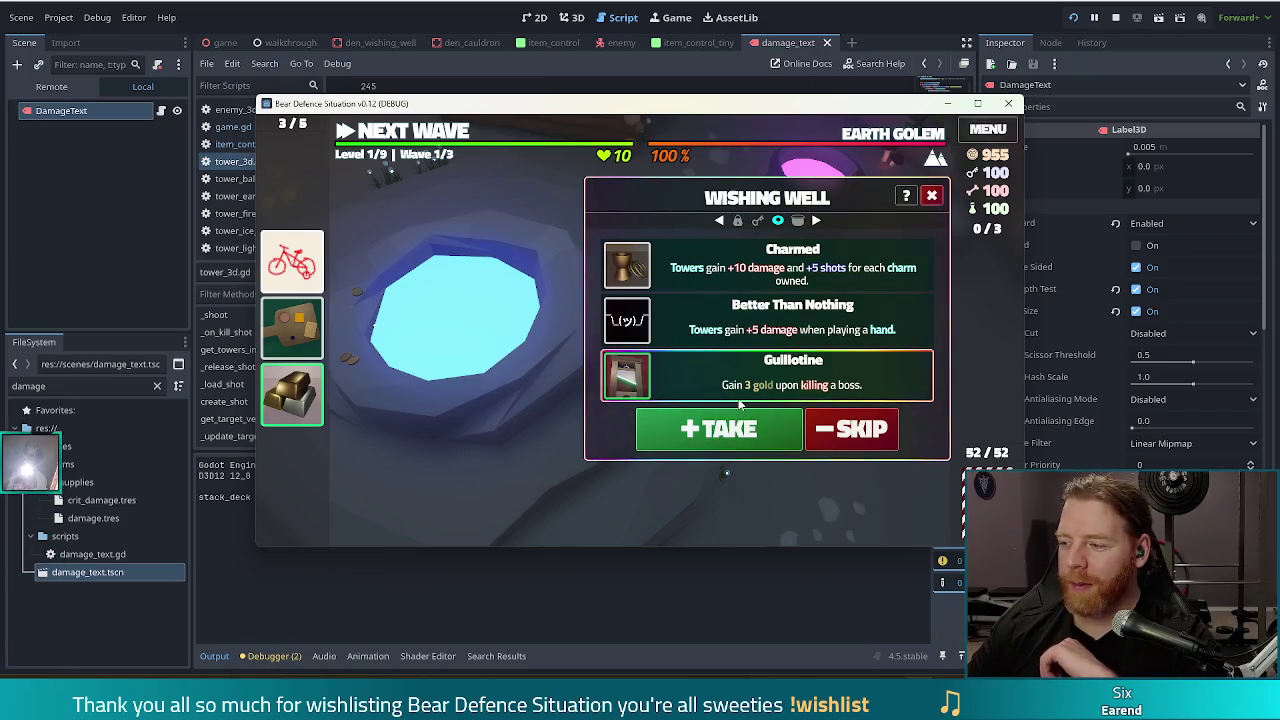
left_click(718, 428)
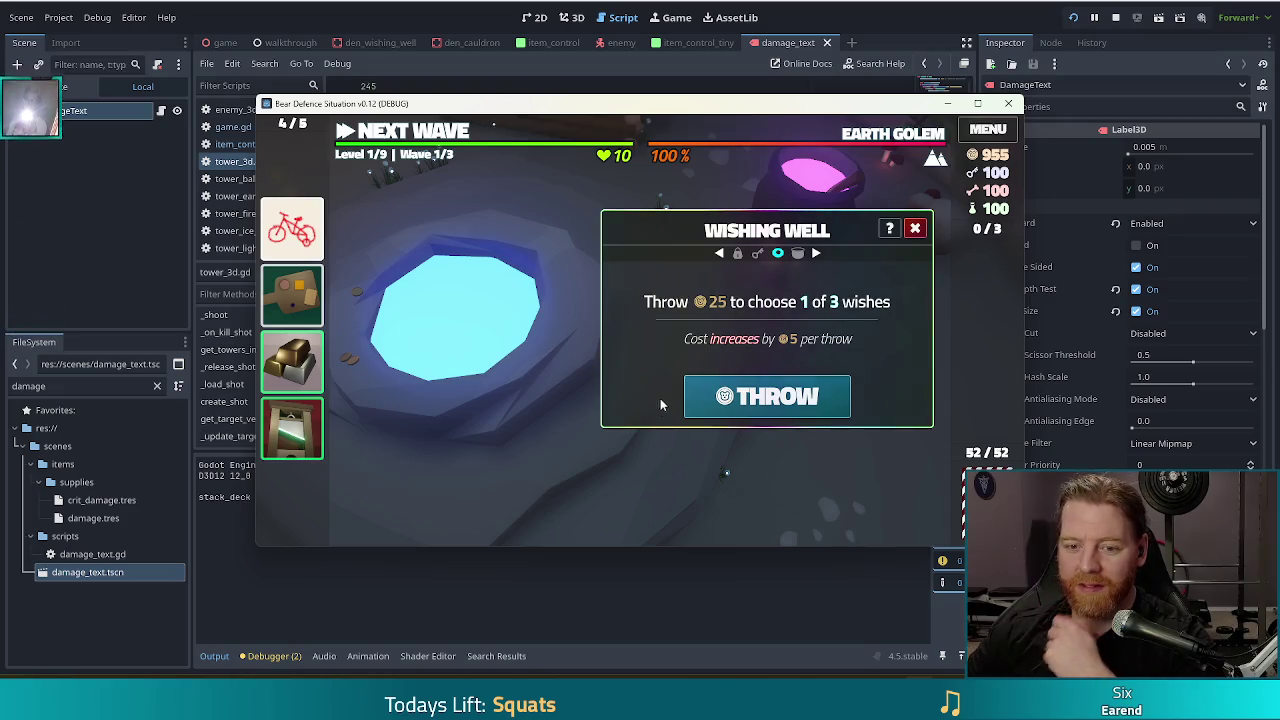
left_click(748, 397)
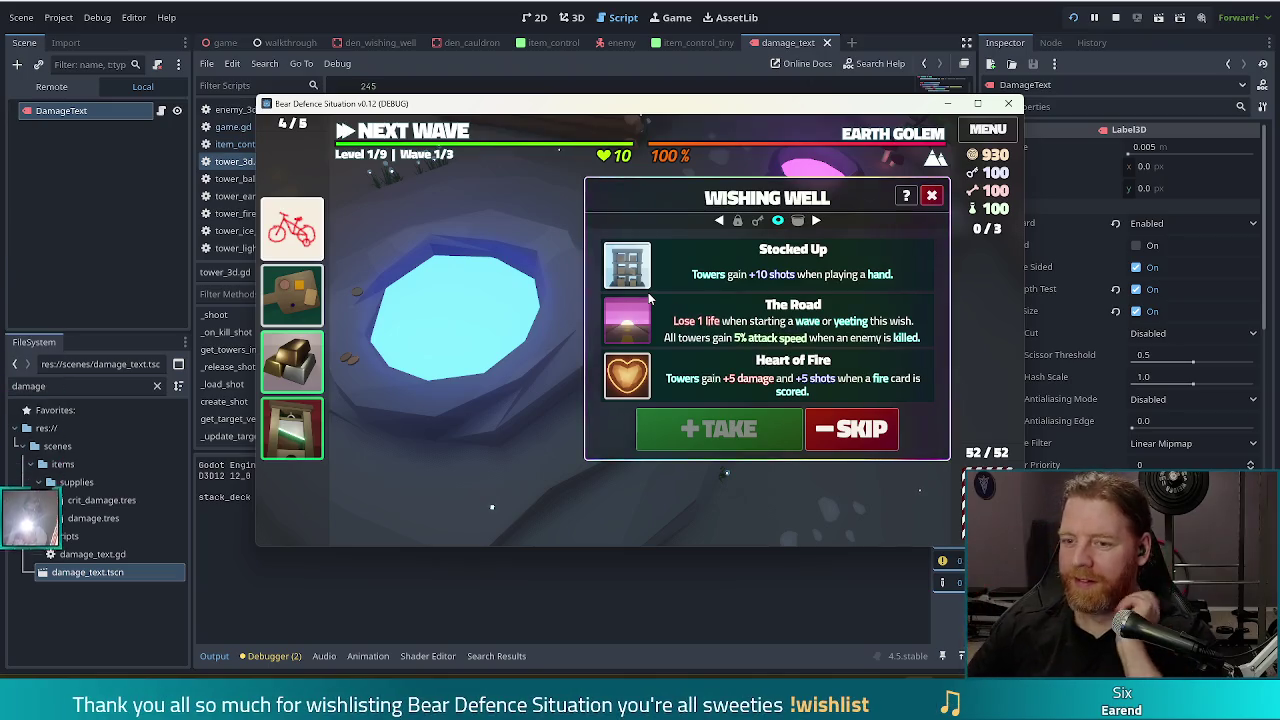
left_click(698, 278)
left_click(718, 428)
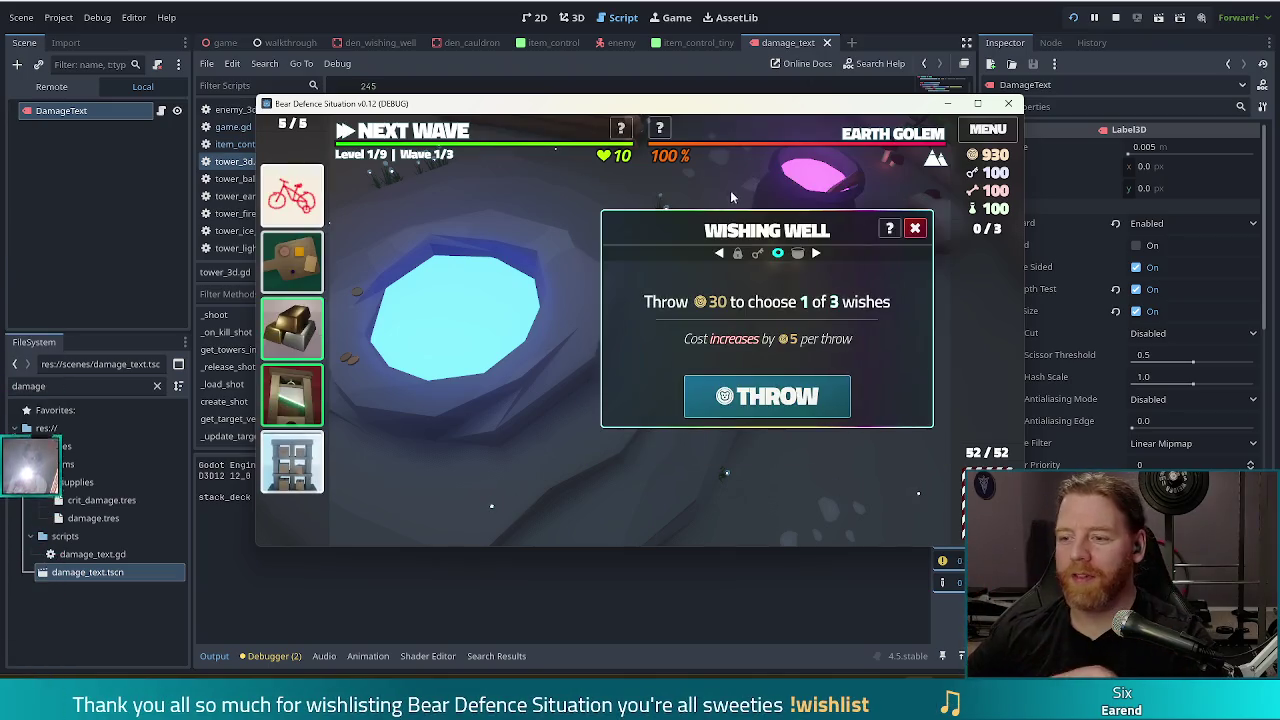
left_click(915, 227)
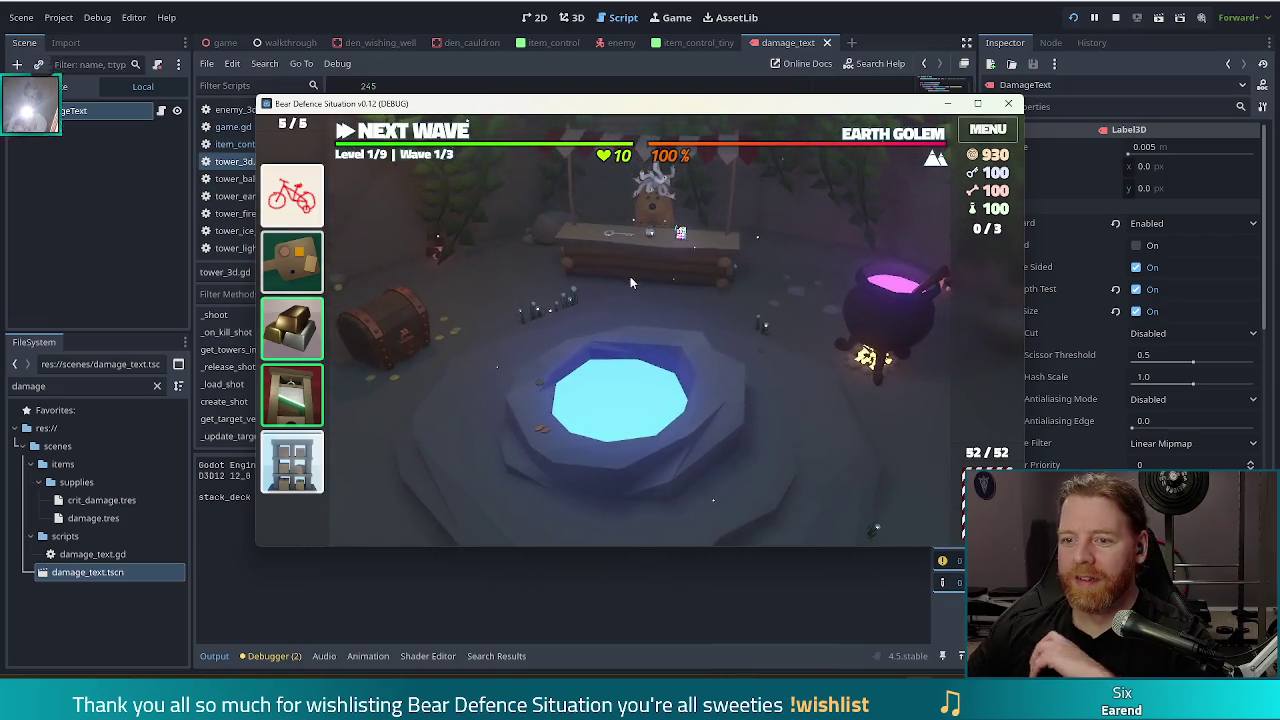
left_click(668, 268)
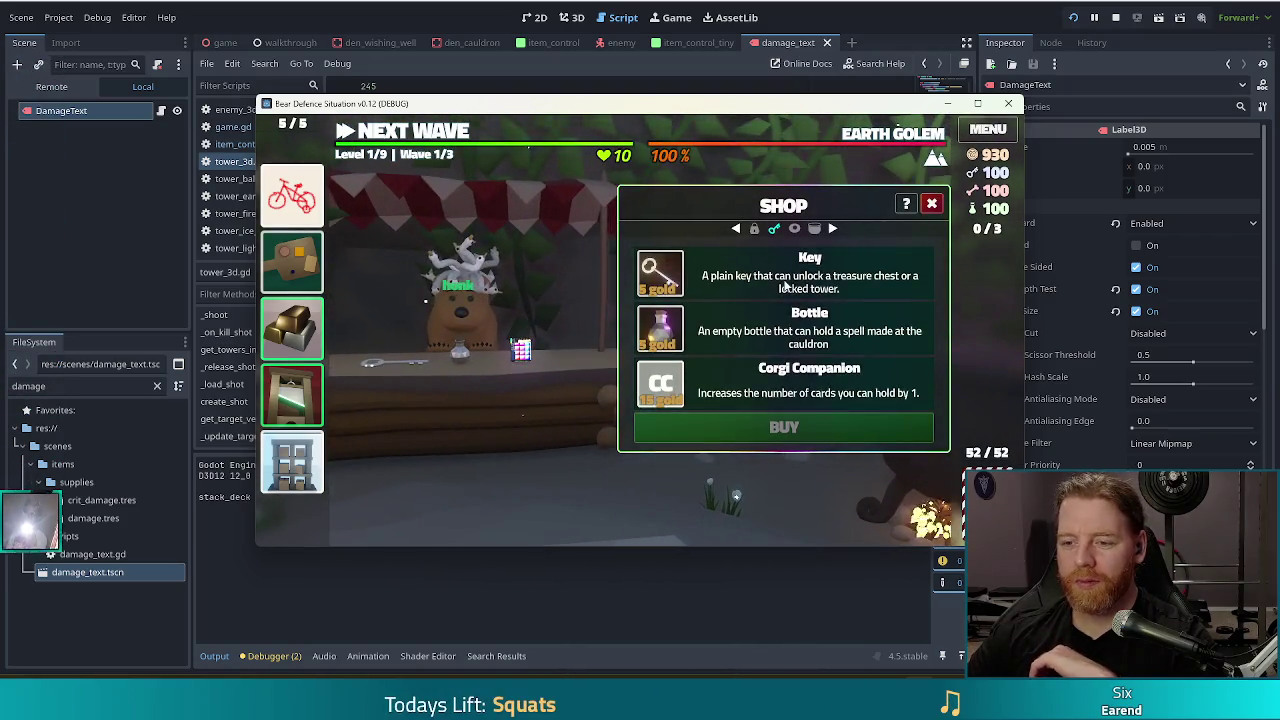
Buy Corgi Companion for 15 gold, close the shop, and leave the den for the level map.
left_click(740, 426)
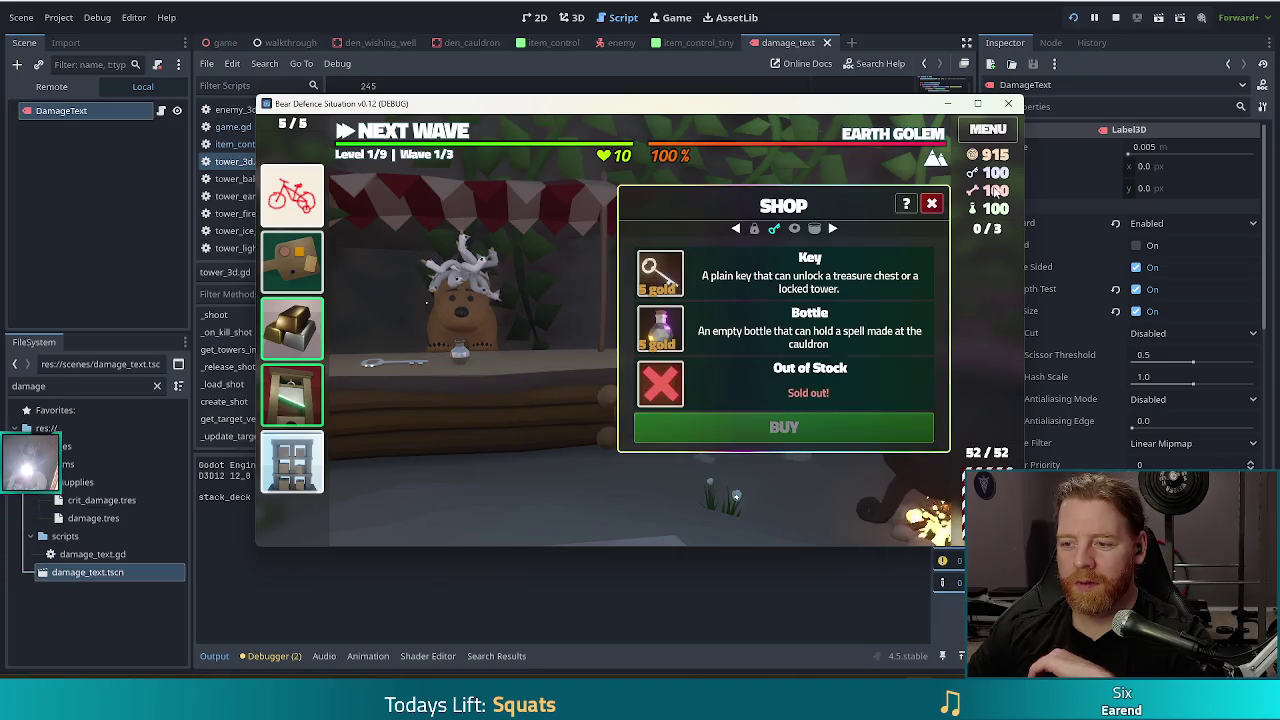
left_click(922, 206)
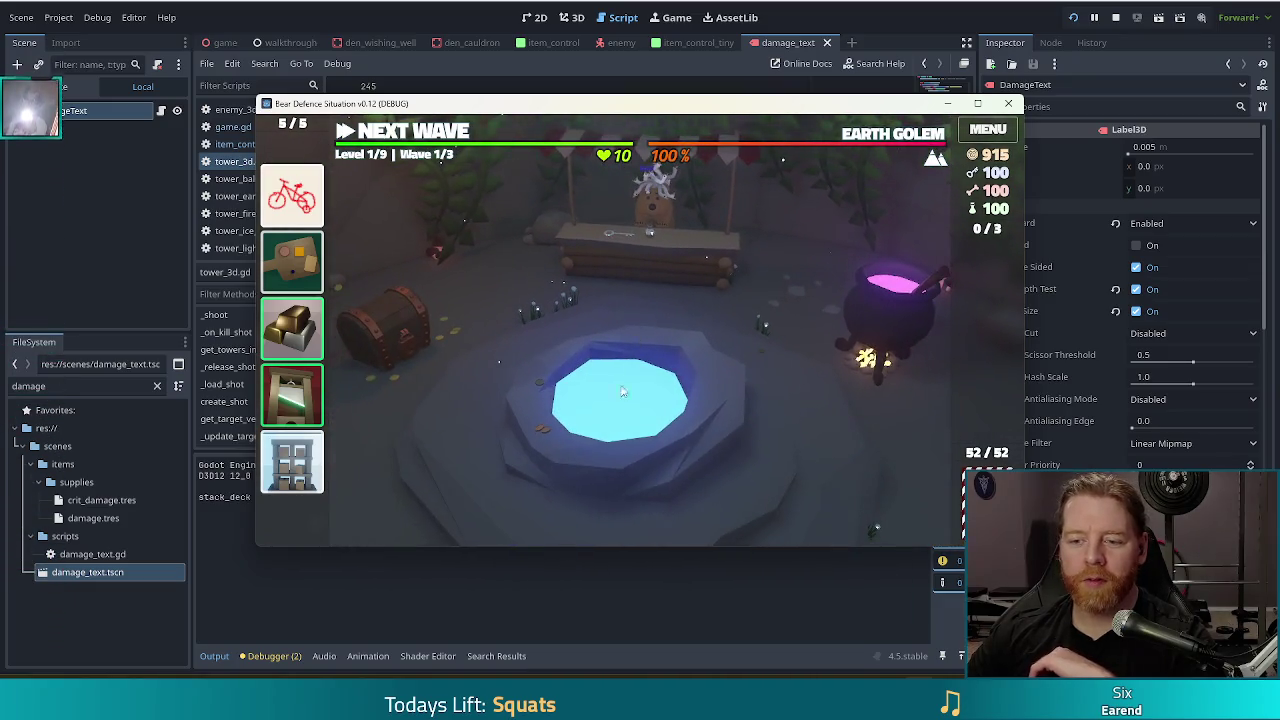
left_click(420, 132)
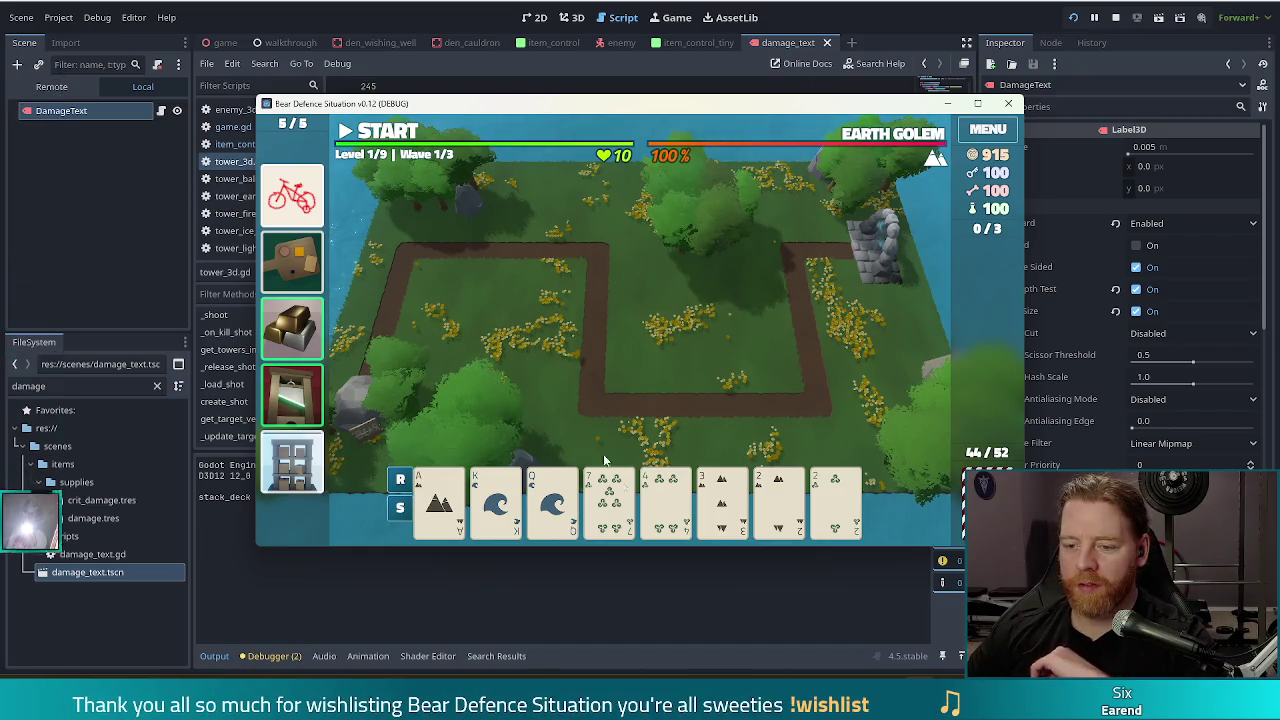
Discard for better cards, then play a hand to build and place the first Ballista Tower.
left_click(645, 508)
left_click(700, 420)
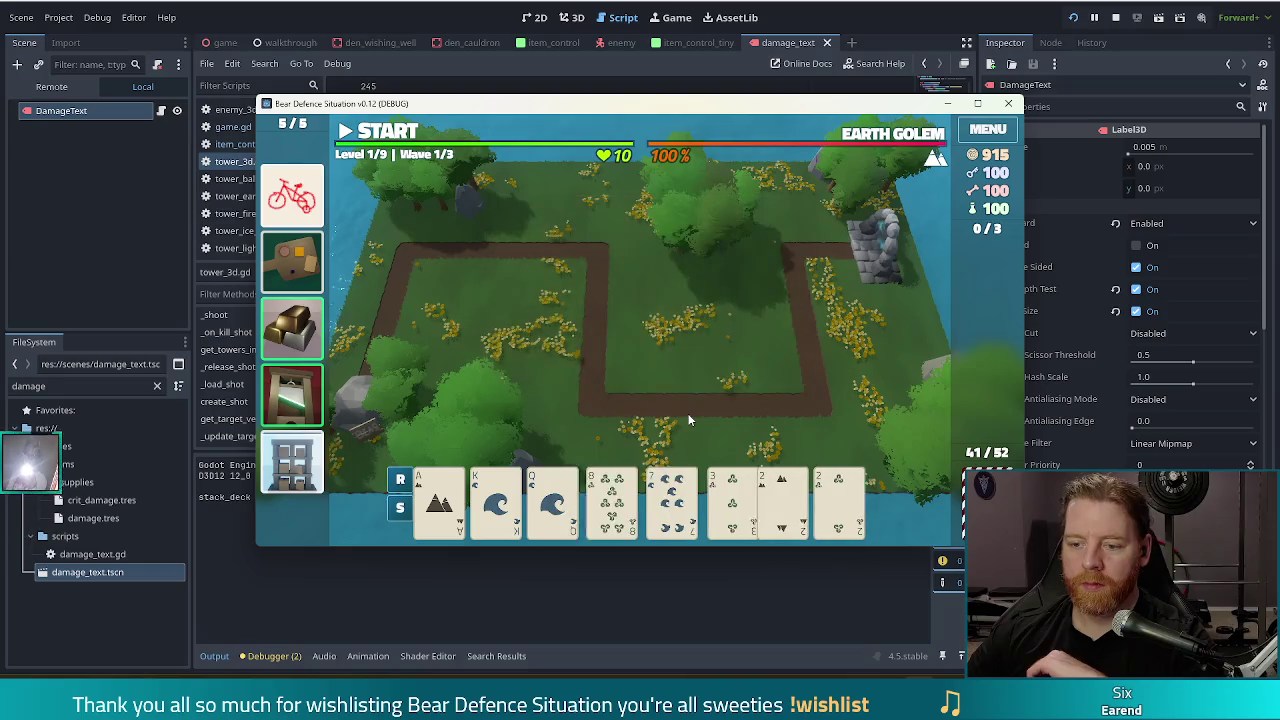
left_click(707, 503)
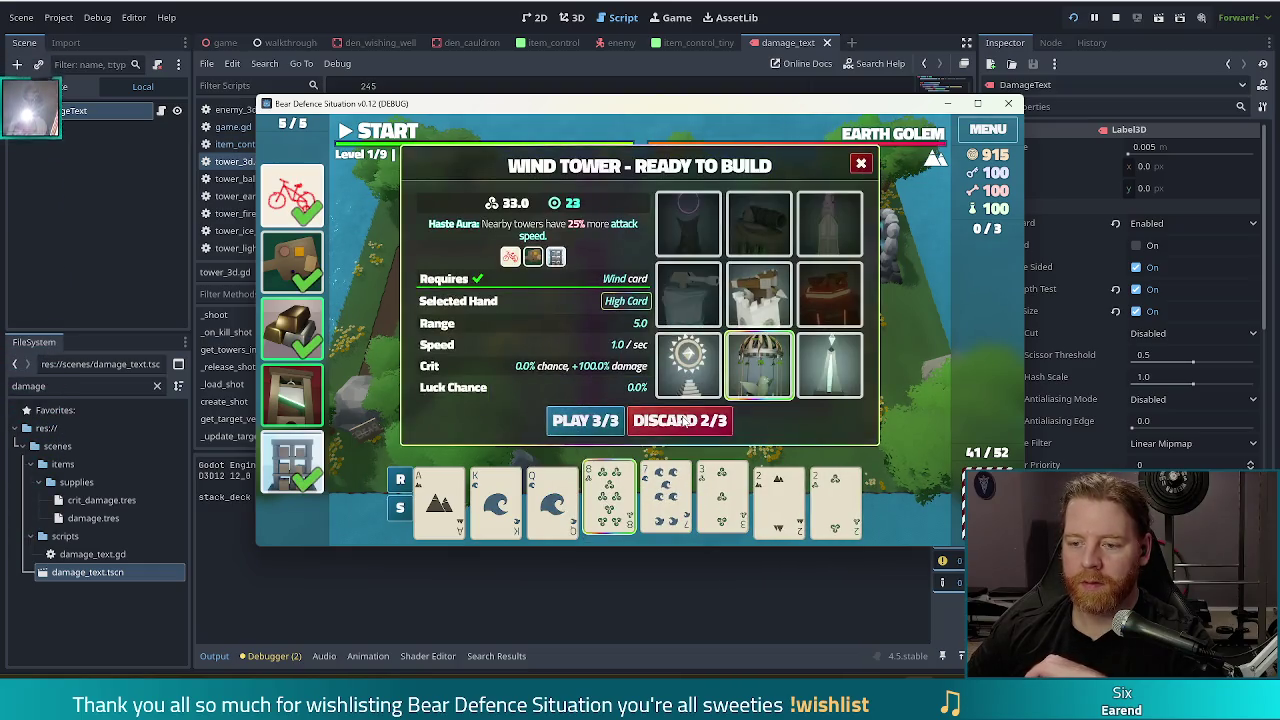
left_click(610, 425)
left_click(722, 500)
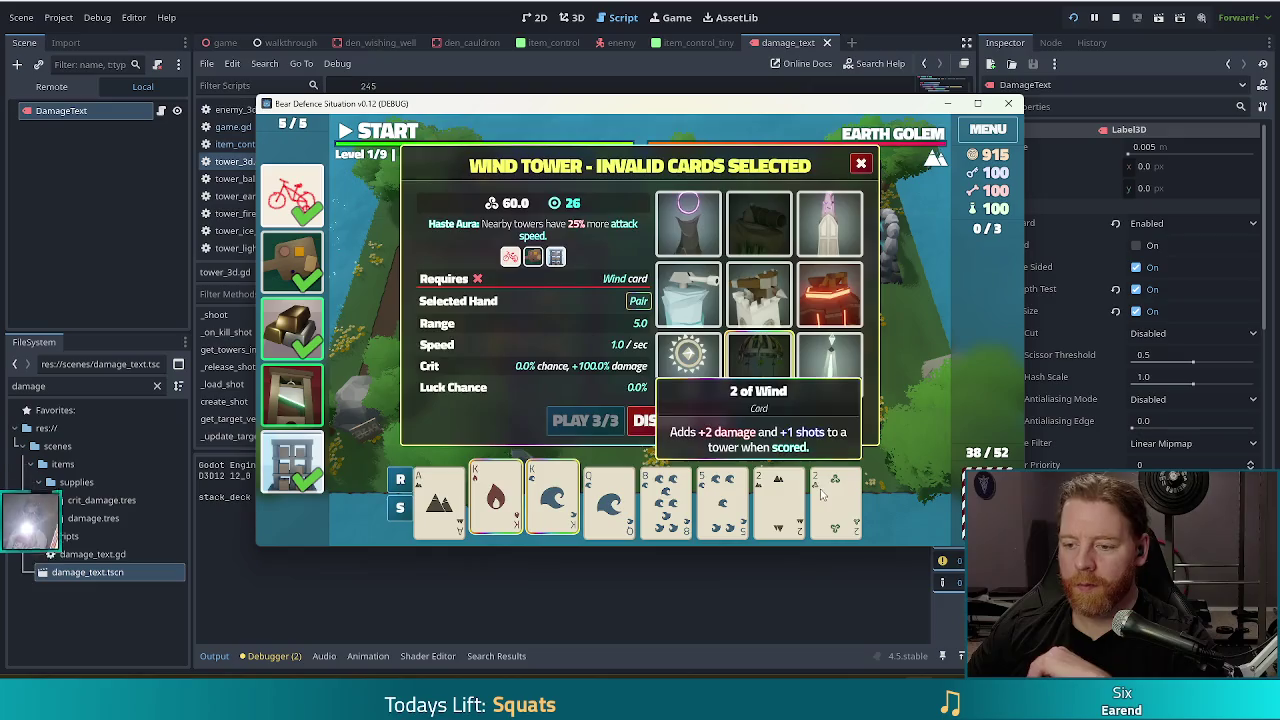
left_click(757, 297)
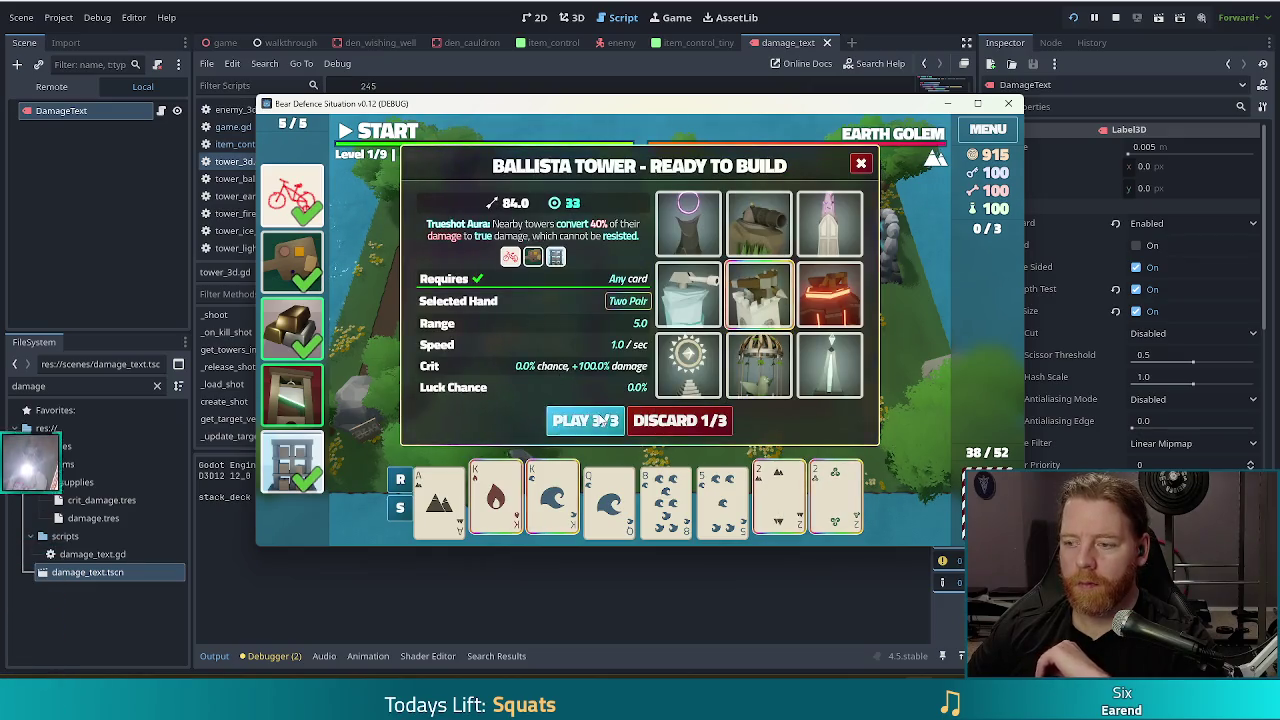
left_click(600, 421)
left_click(748, 352)
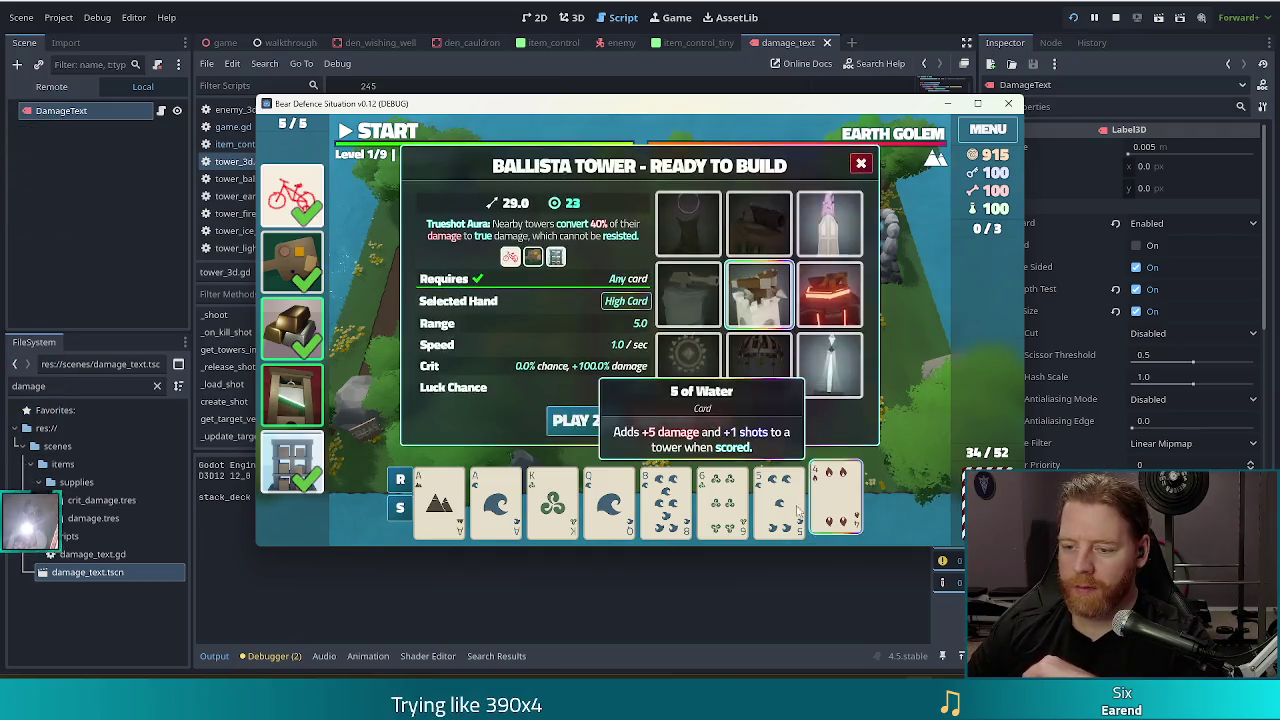
Play a Two Pair of Aces and 3s to place a second Ballista beside the first.
left_click(666, 500)
left_click(695, 421)
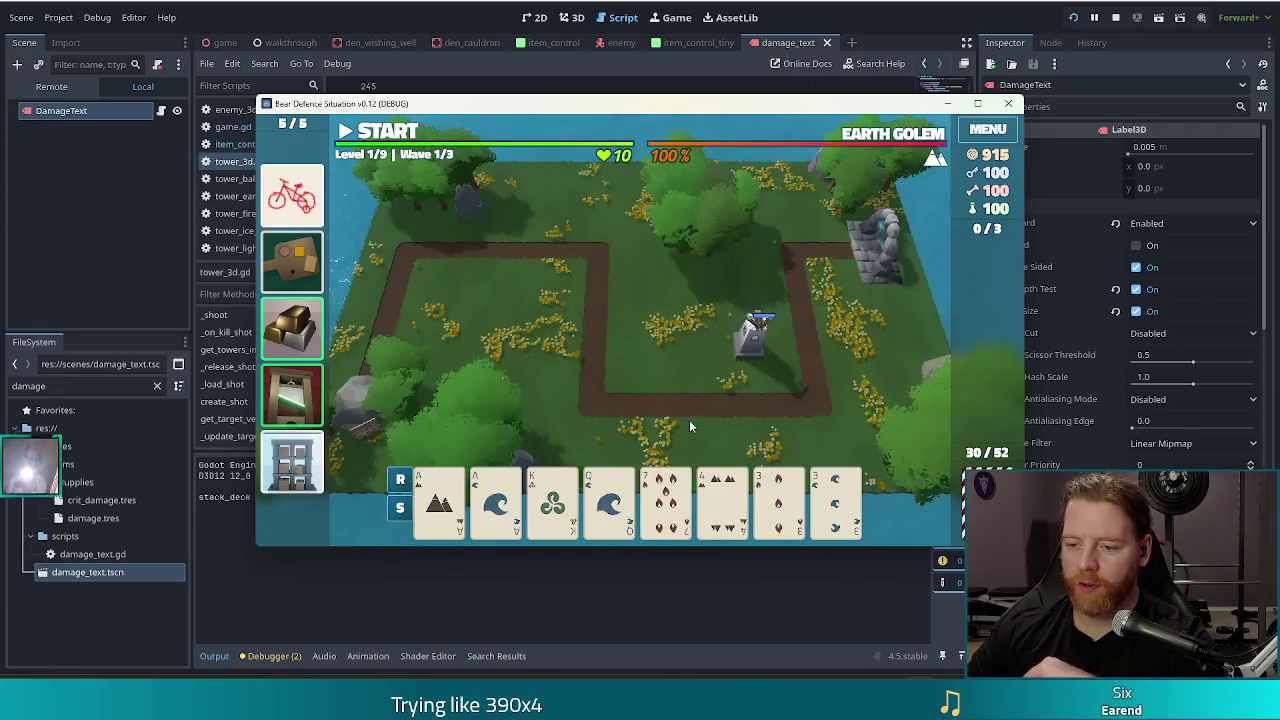
left_click(440, 500)
left_click(496, 500)
left_click(764, 513)
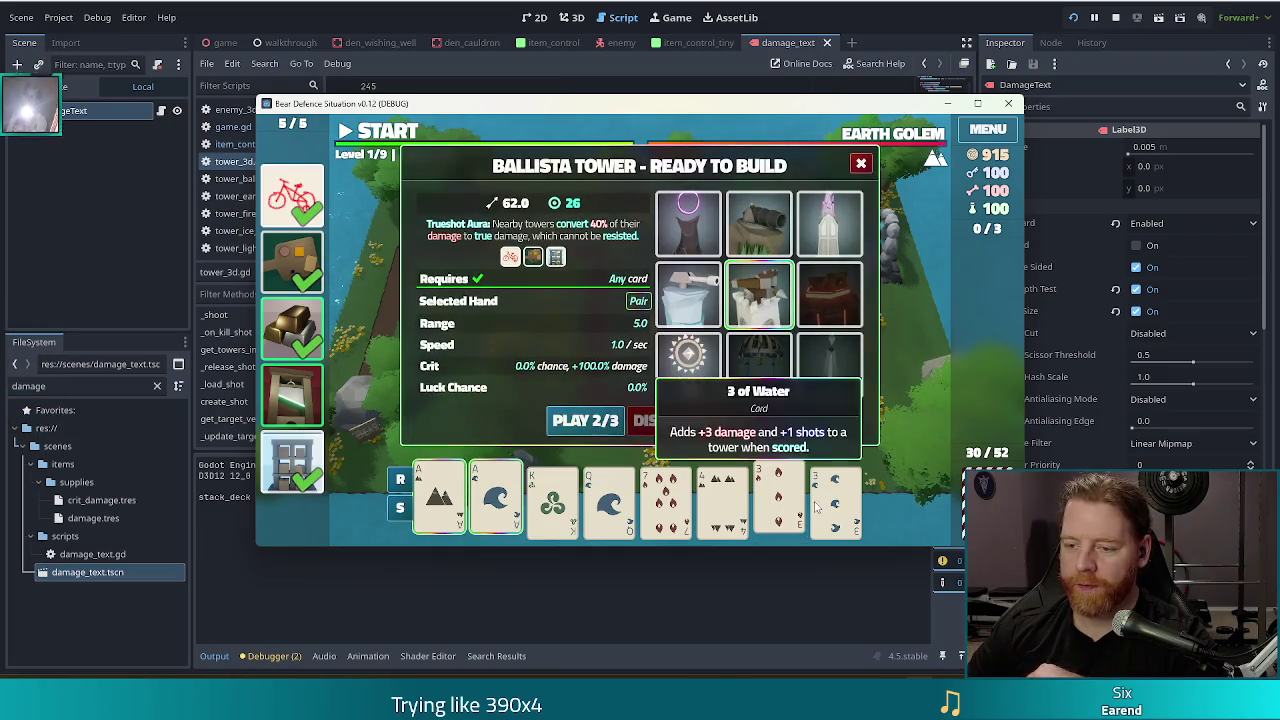
left_click(835, 505)
left_click(575, 421)
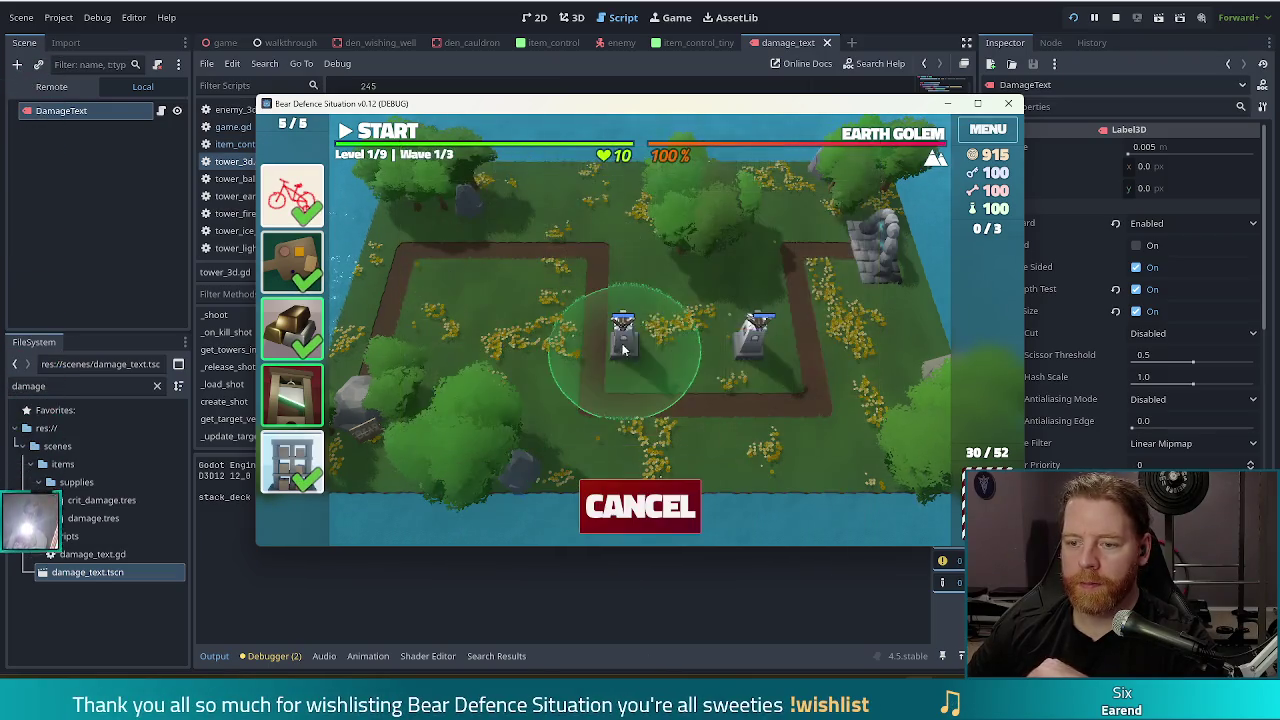
left_click(656, 340)
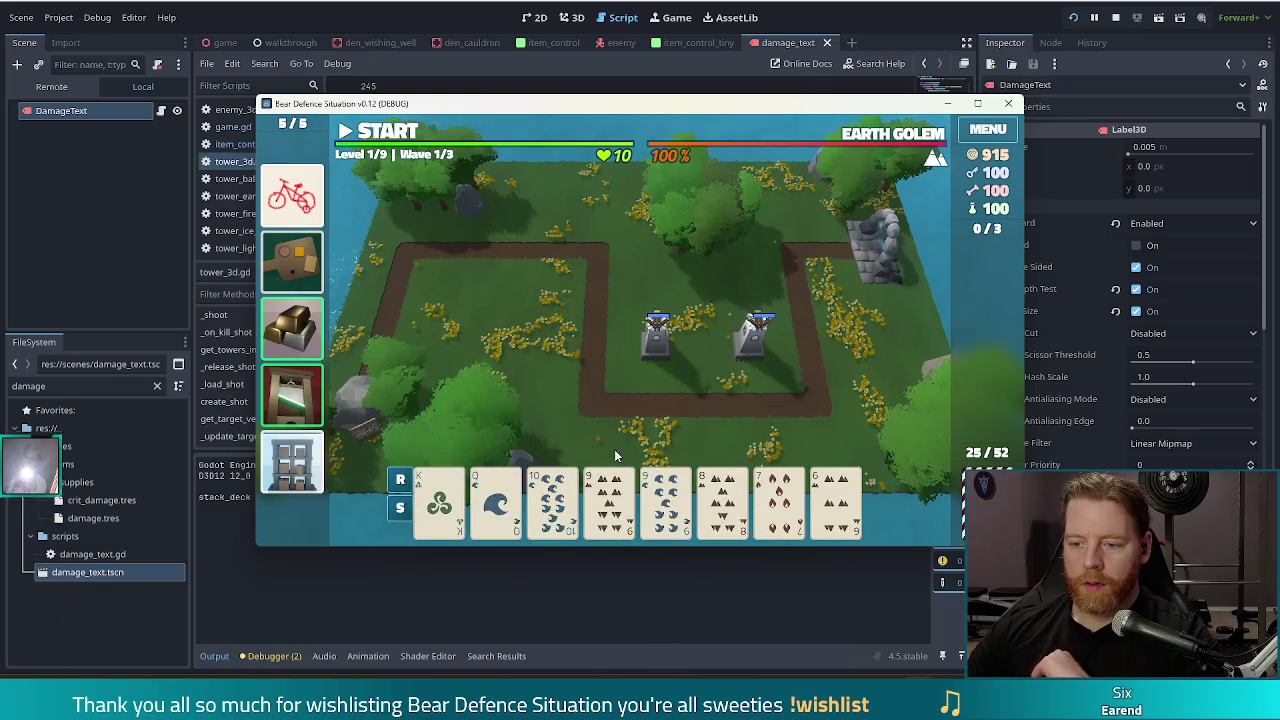
Play the 9 of Water as High Card to place a Ballista near the upper-left path.
left_click(660, 505)
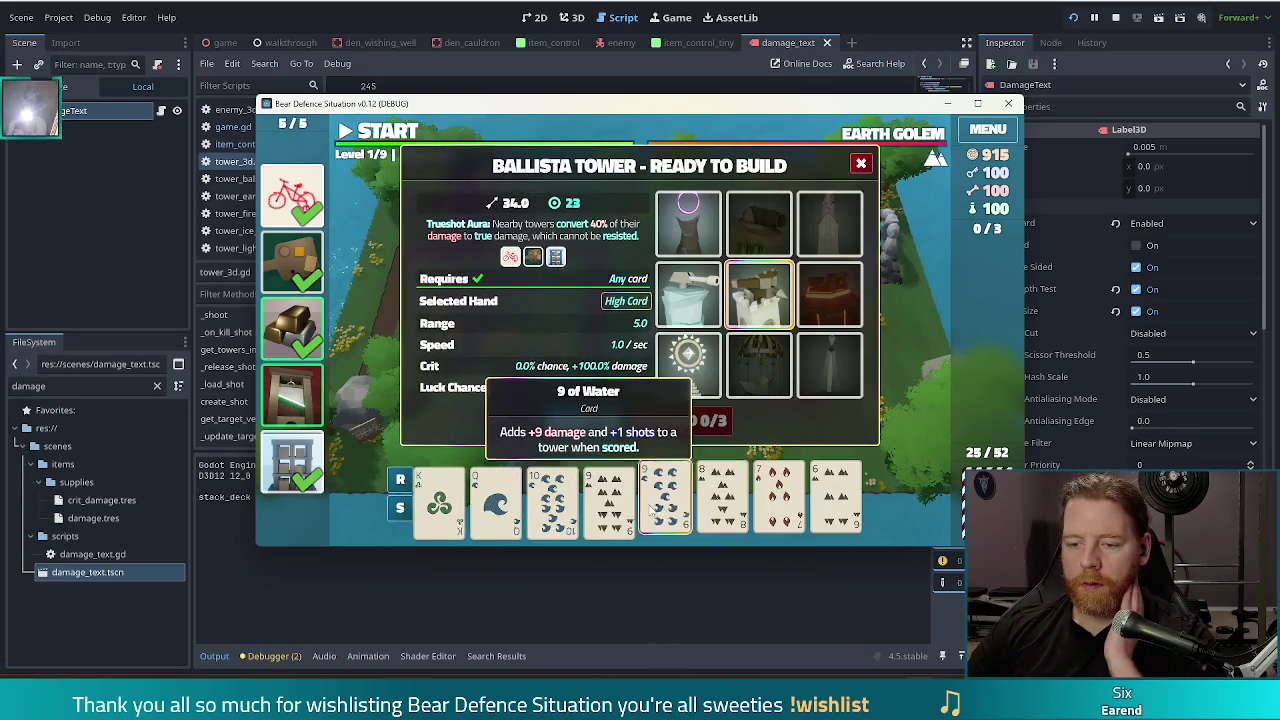
left_click(577, 421)
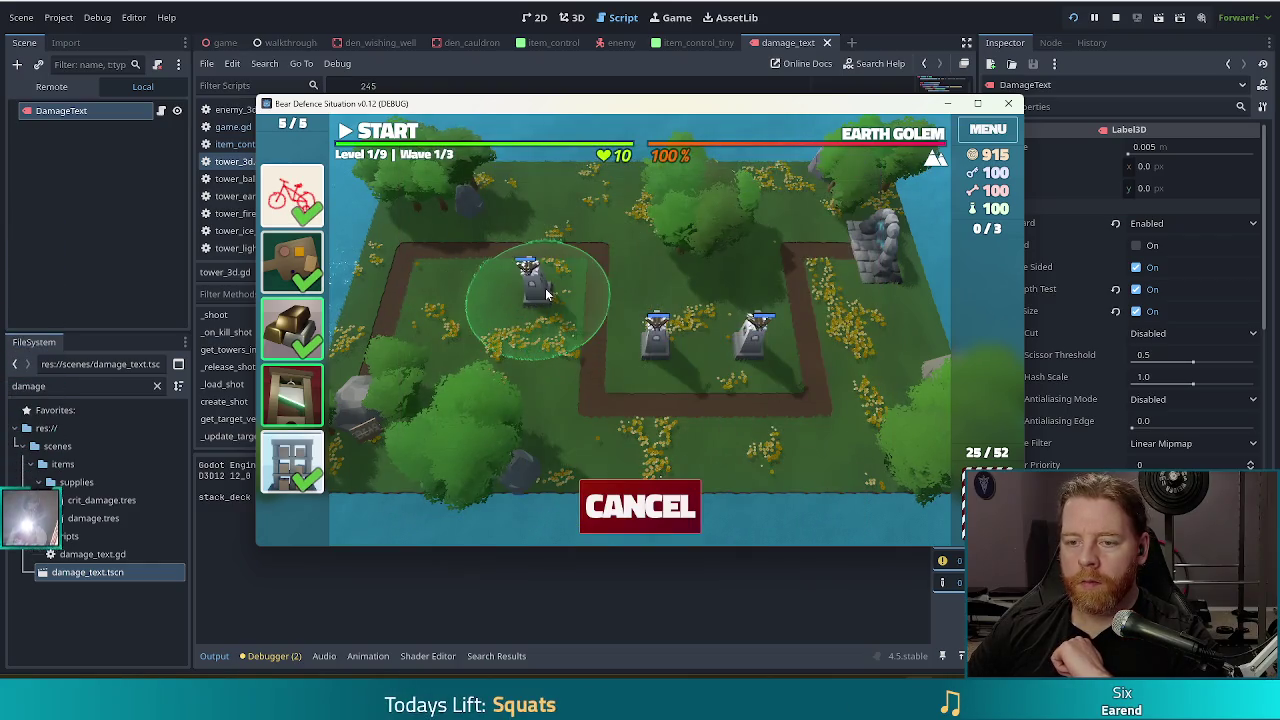
left_click(545, 288)
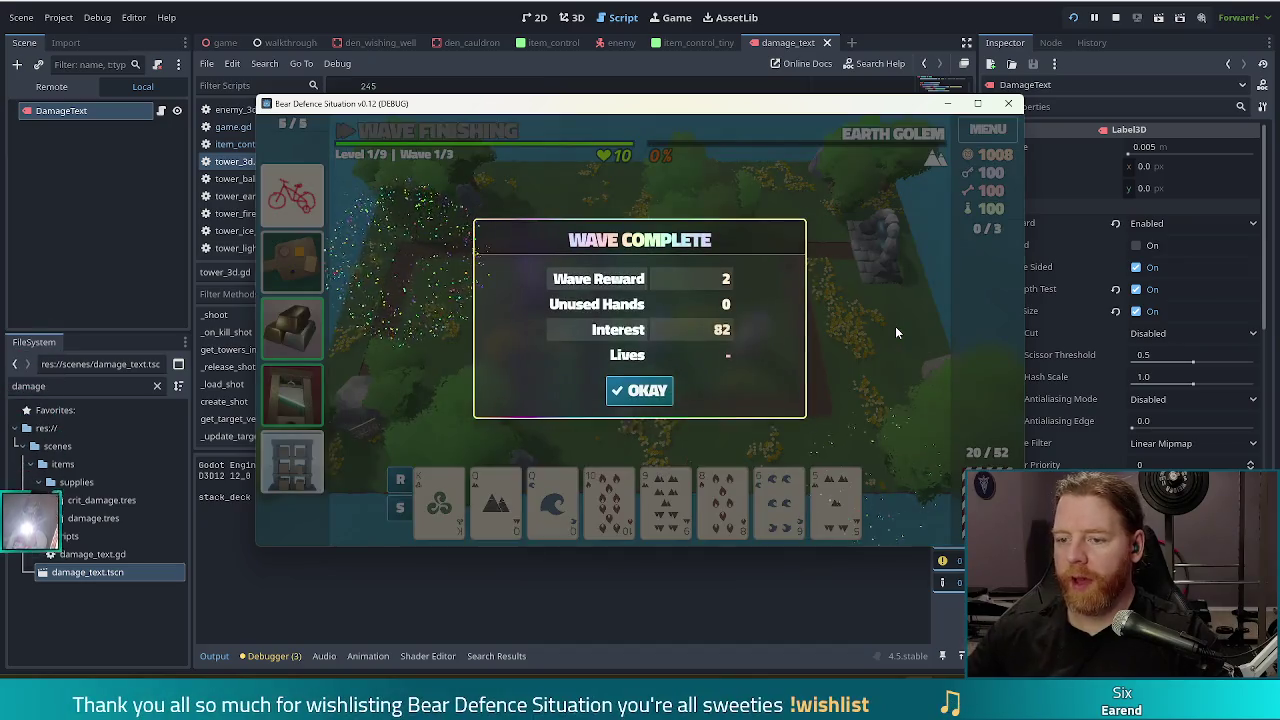
Dismiss the wave summary and play Two Pair Queens and Jacks for an upper-right Ballista.
left_click(640, 390)
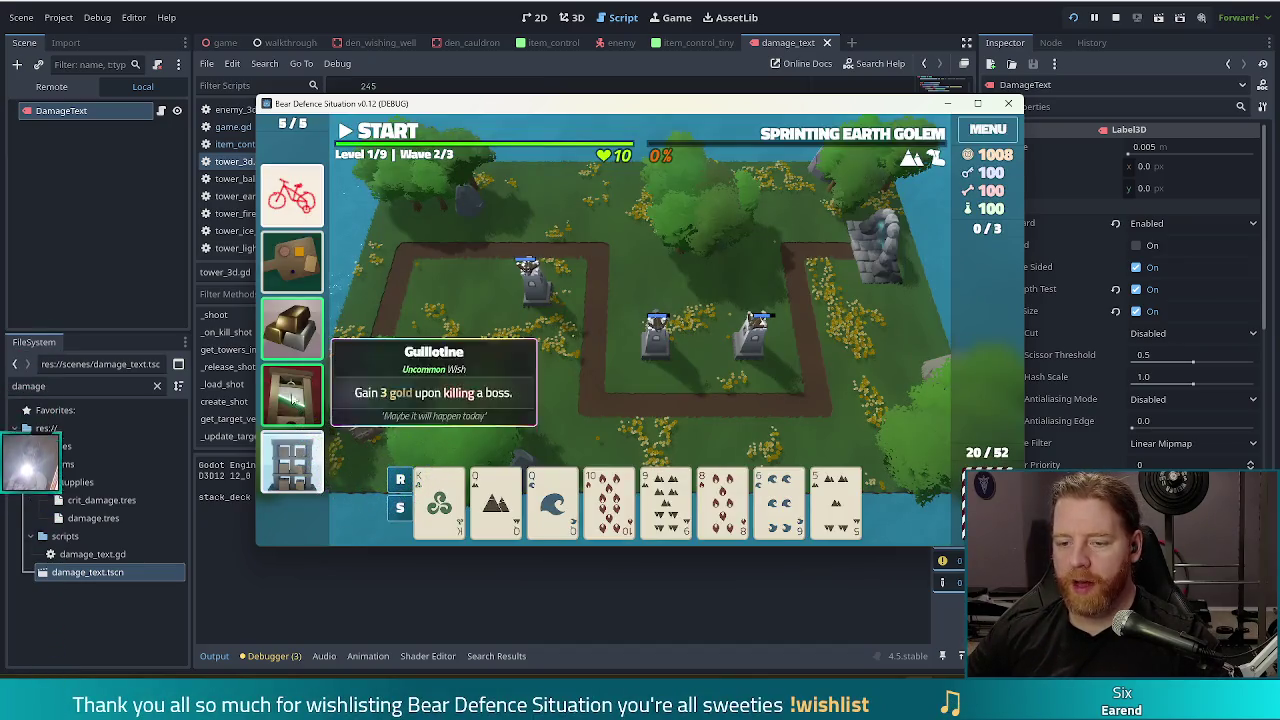
left_click(836, 500)
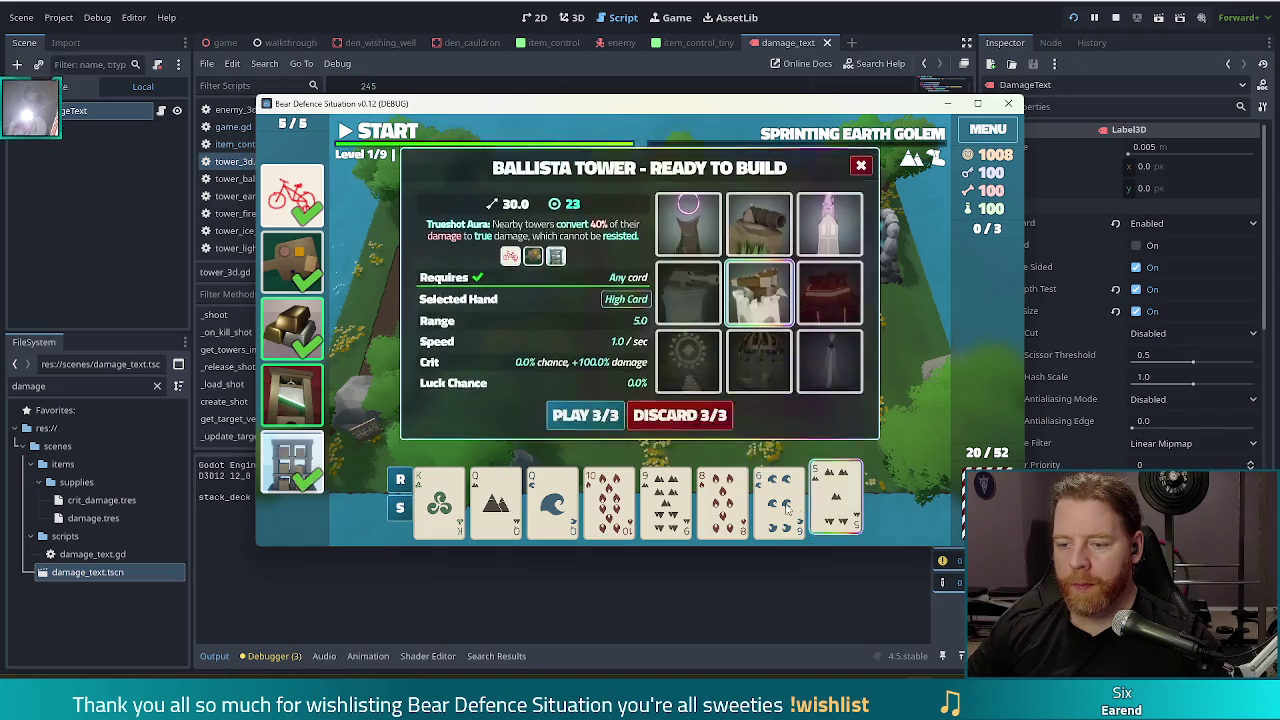
left_click(680, 415)
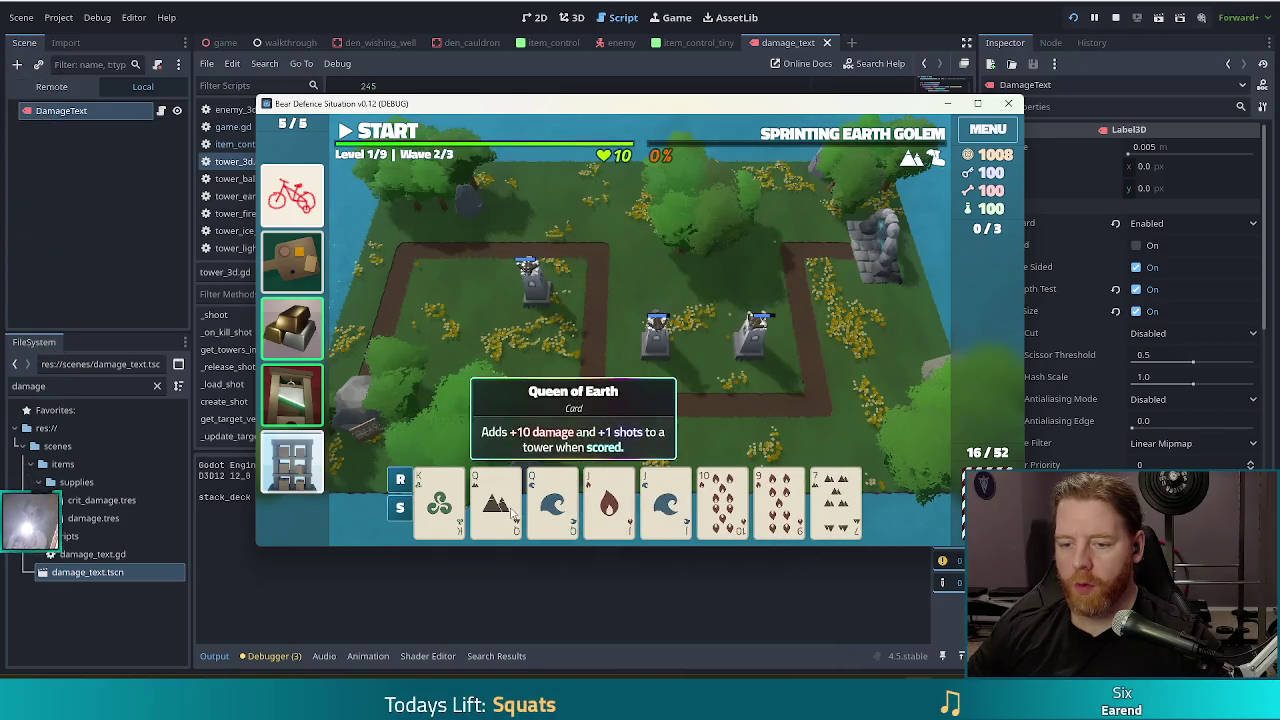
left_click(513, 515)
left_click(553, 500)
left_click(609, 500)
left_click(665, 500)
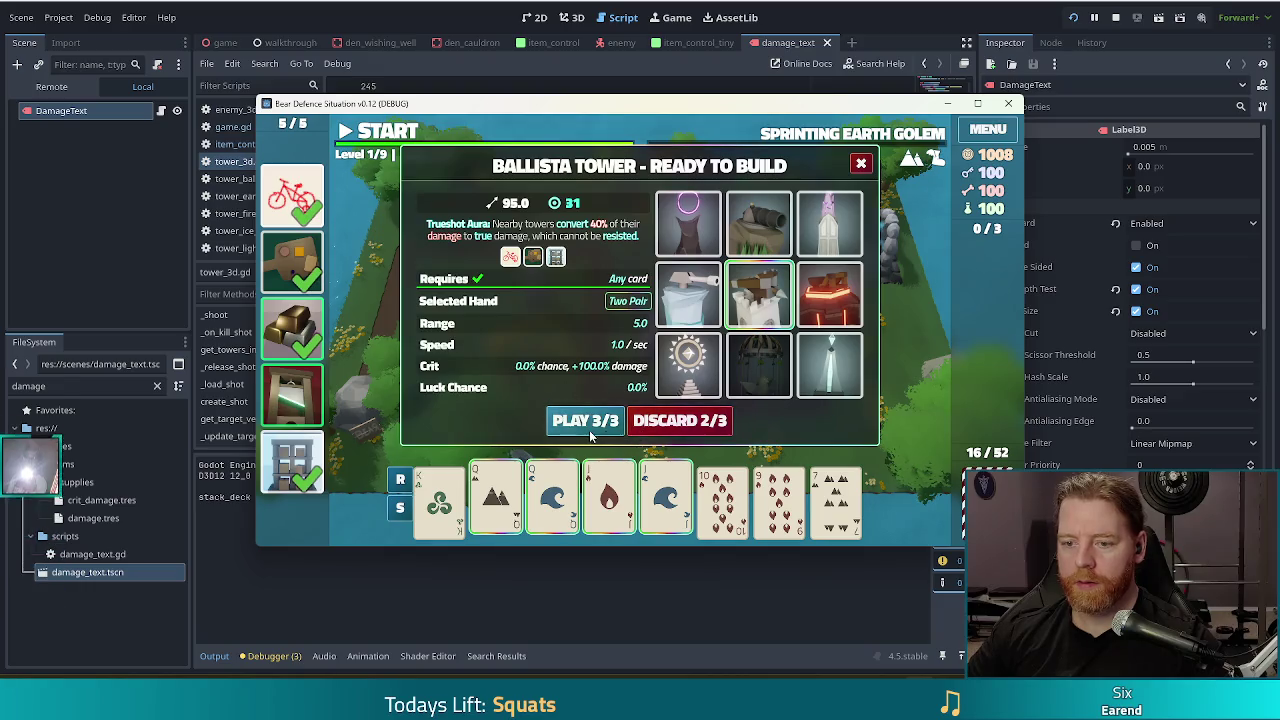
left_click(586, 421)
left_click(755, 325)
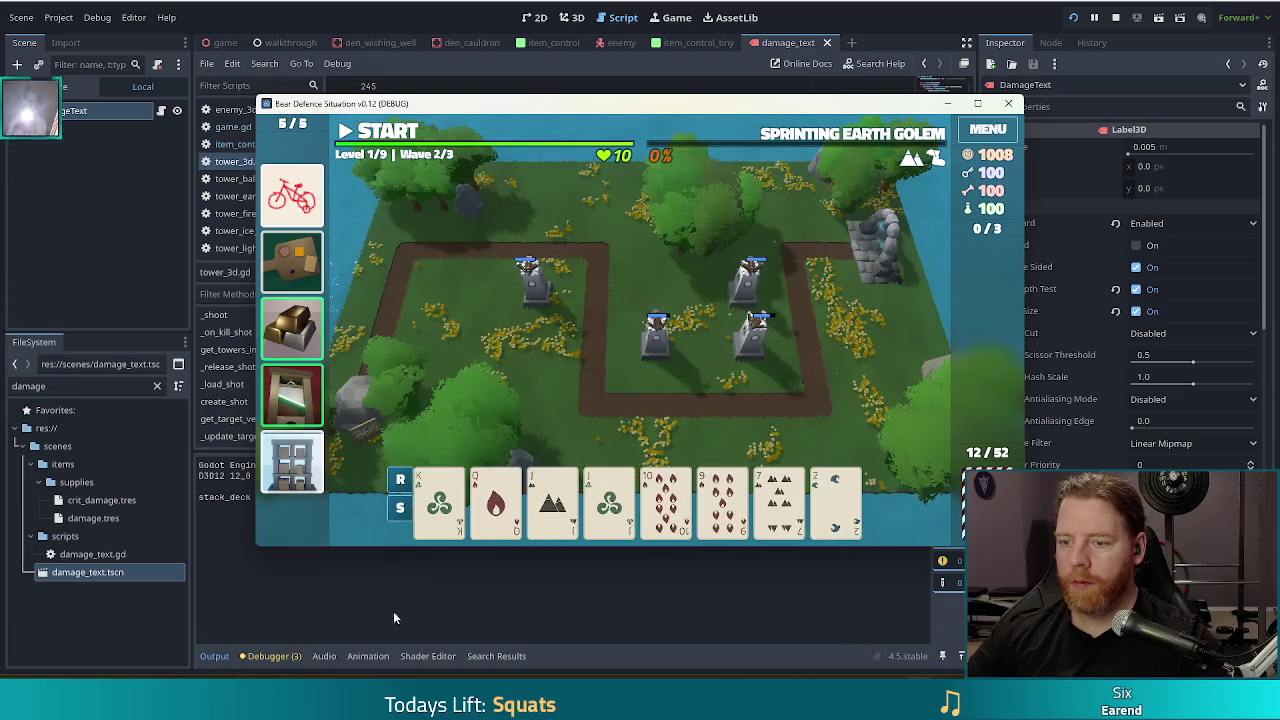
Discard, then play a pair of Kings to place a Ballista on the left of the loop.
left_click(722, 505)
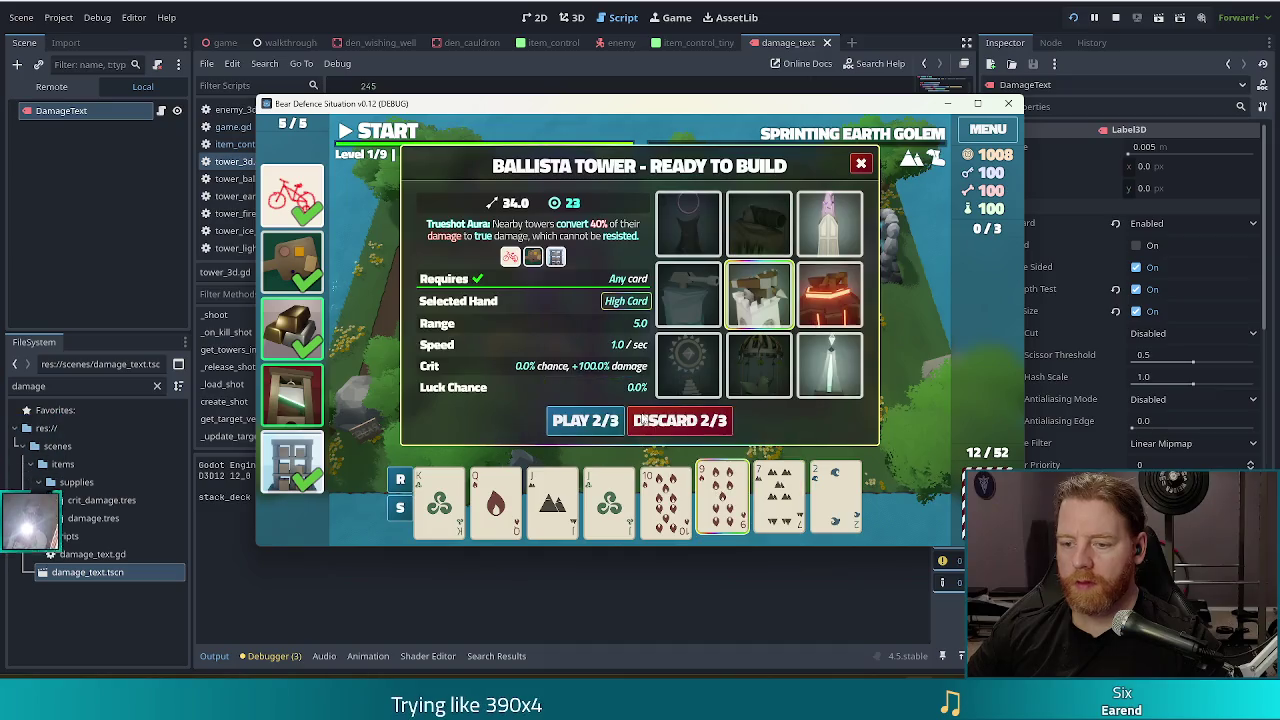
left_click(641, 420)
left_click(440, 500)
left_click(496, 500)
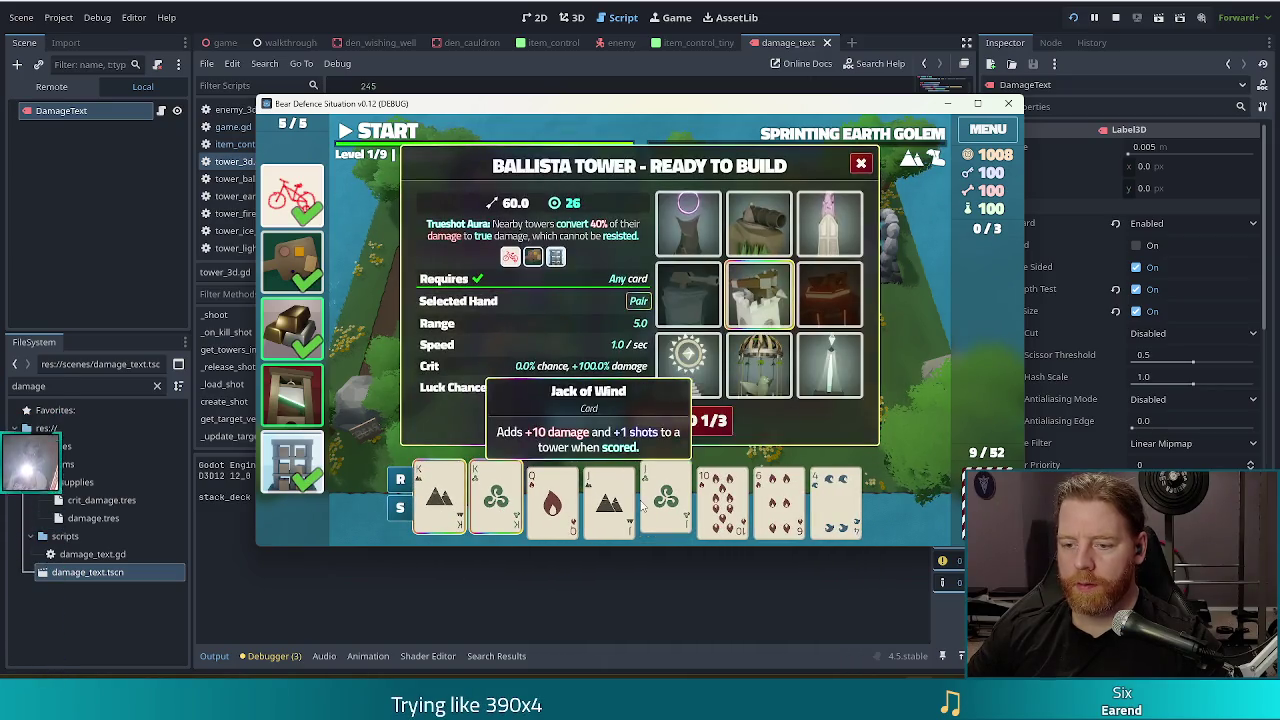
left_click(586, 421)
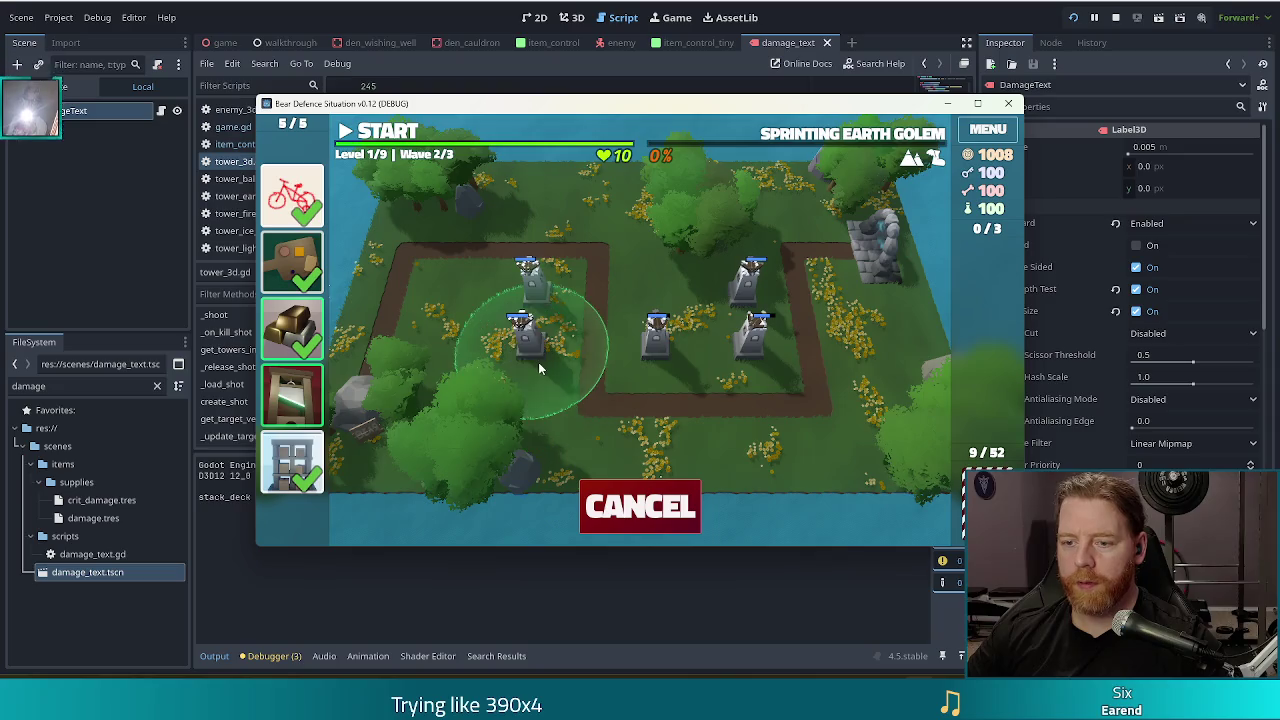
left_click(533, 385)
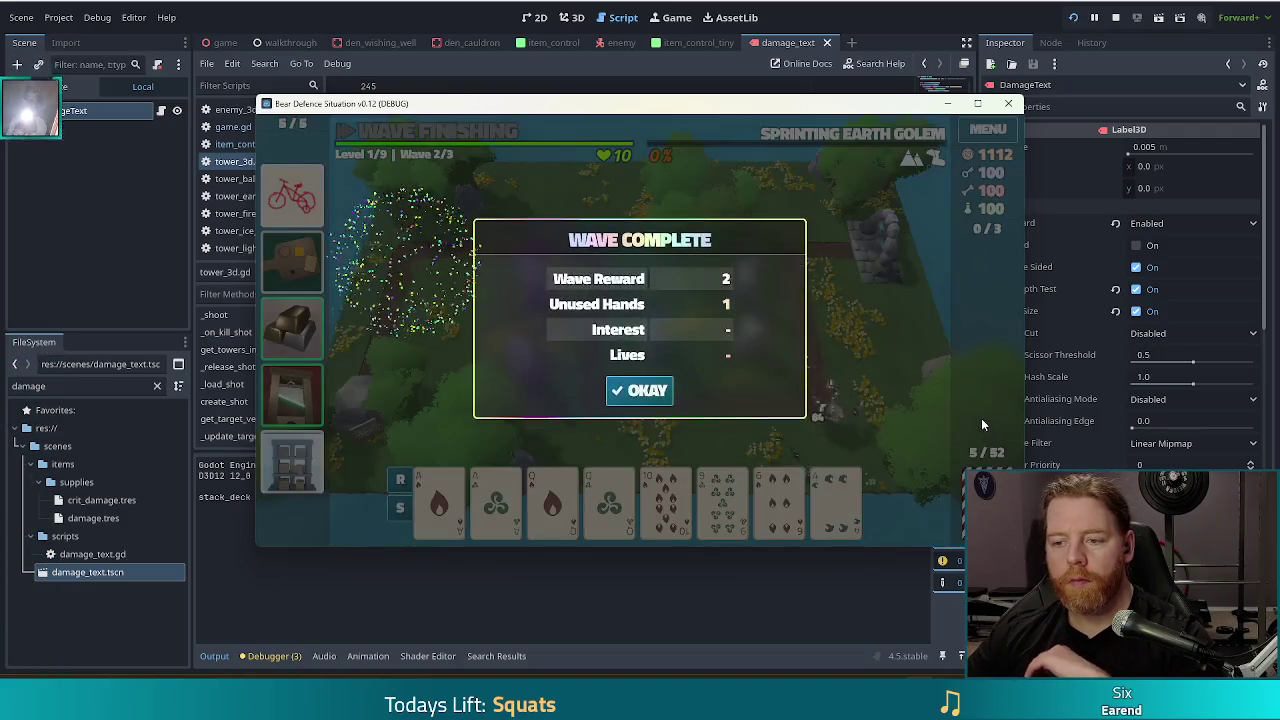
After Wave 2's summary, place a Two Pair Ballista mid-board and start the third wave.
left_click(630, 391)
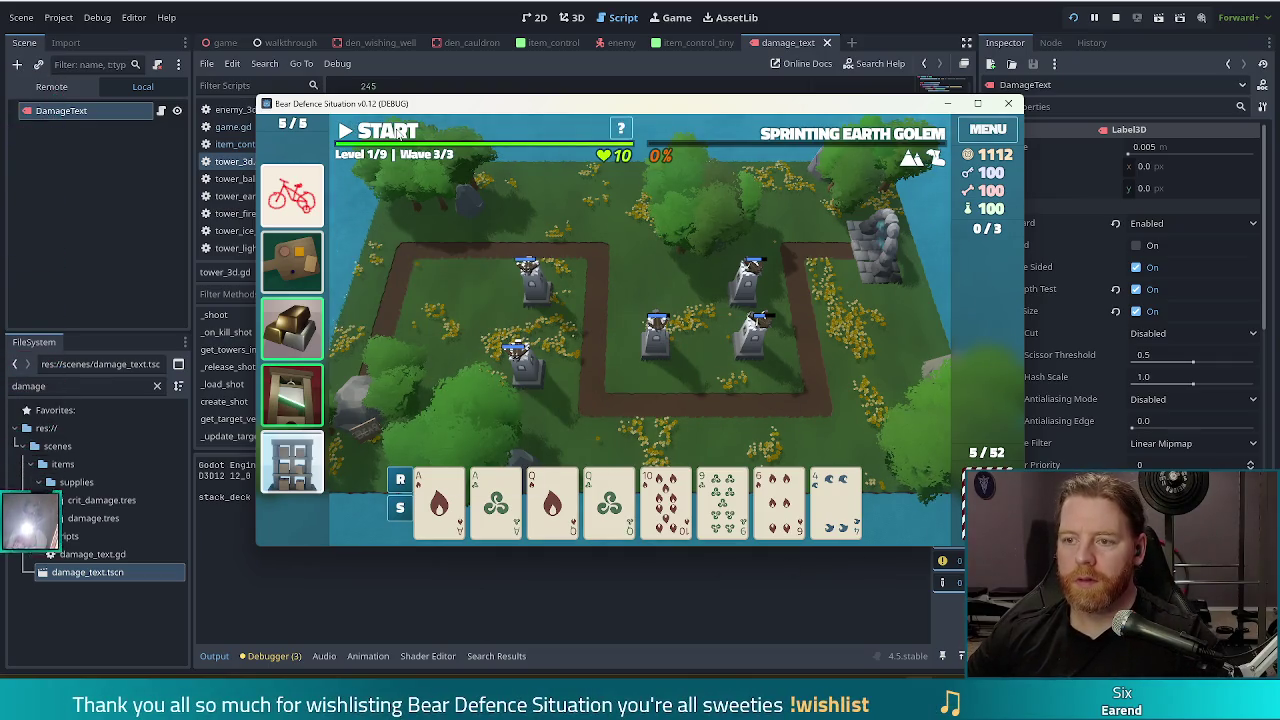
left_click(585, 492)
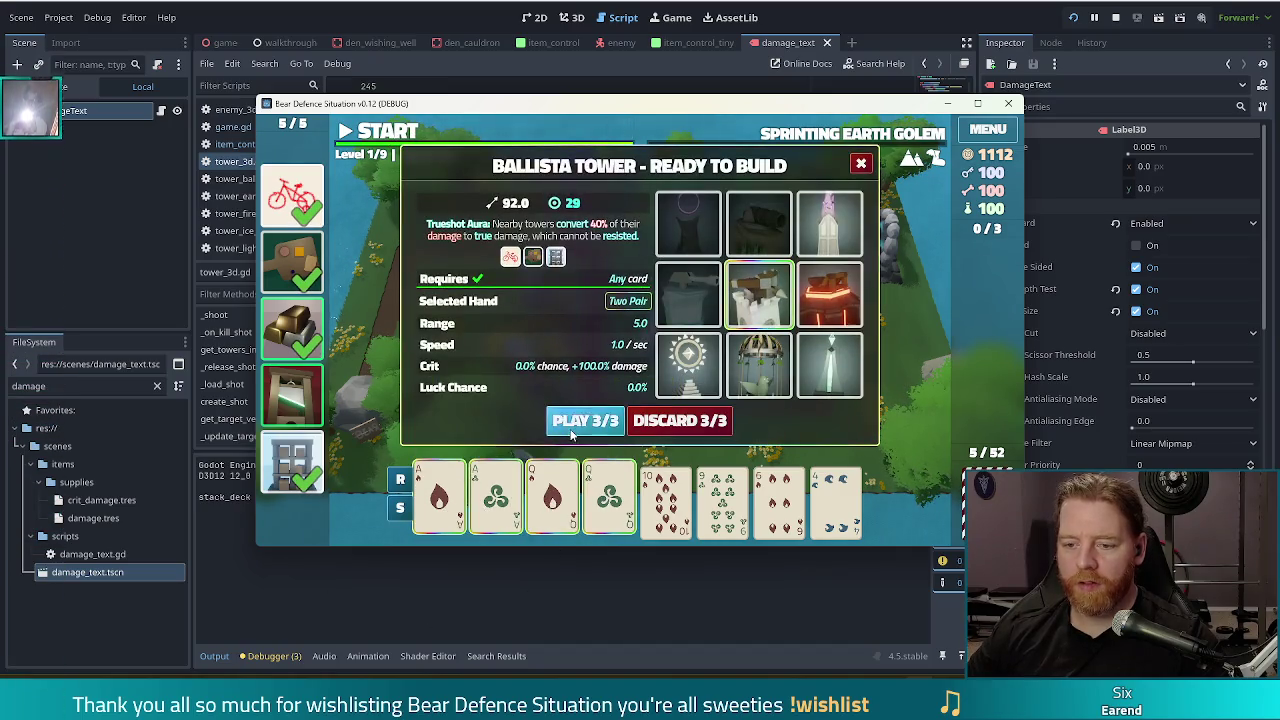
left_click(572, 422)
left_click(652, 285)
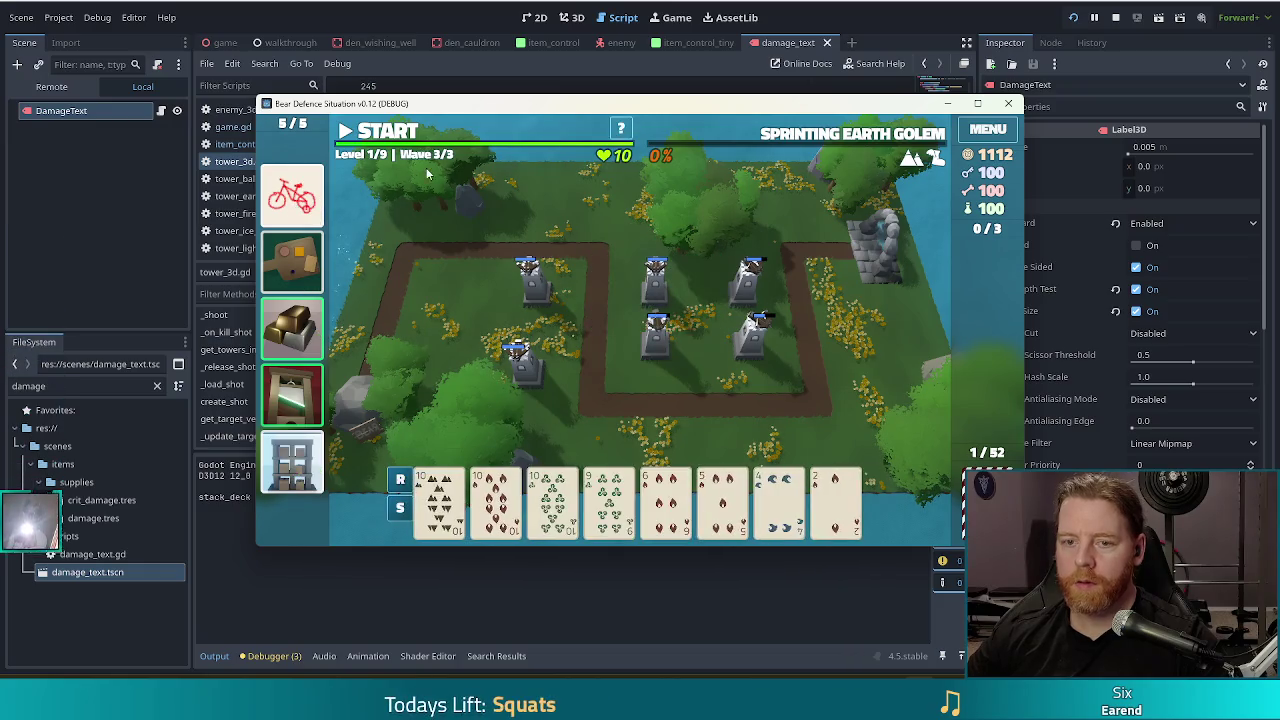
left_click(378, 140)
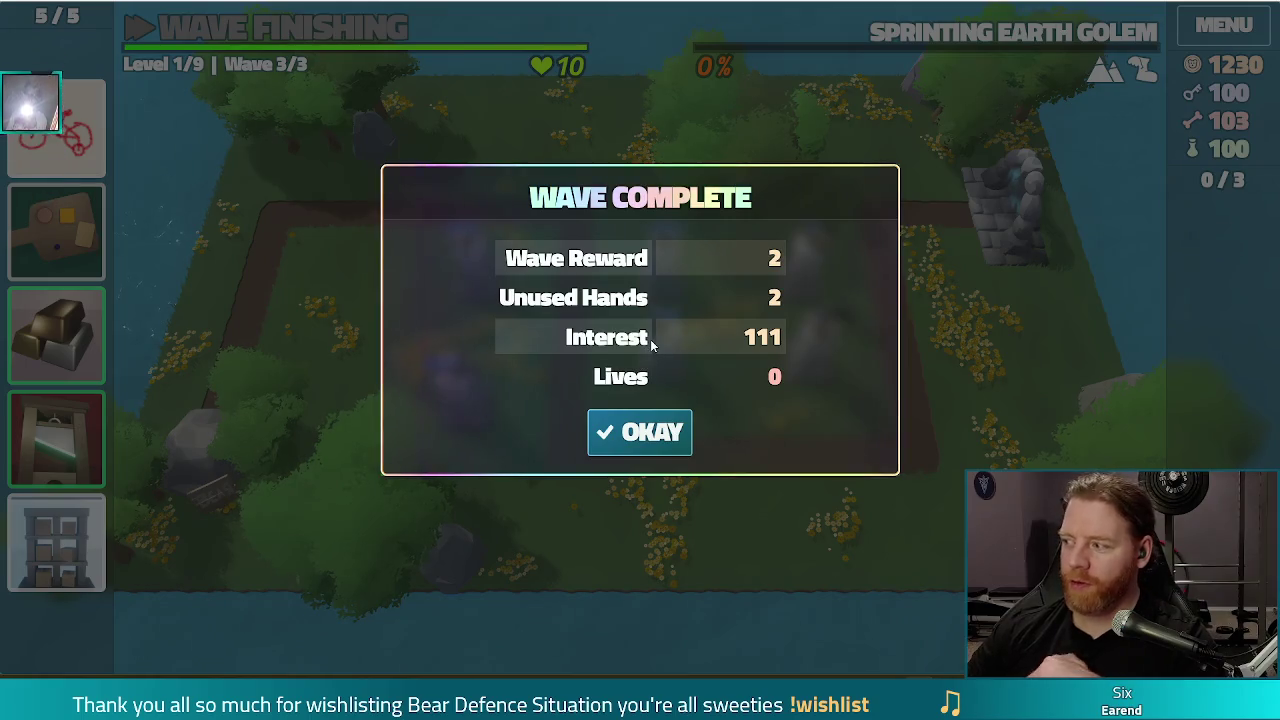
Dismiss the Wave Complete summary, leave fullscreen with F11, and stop the running game.
left_click(622, 445)
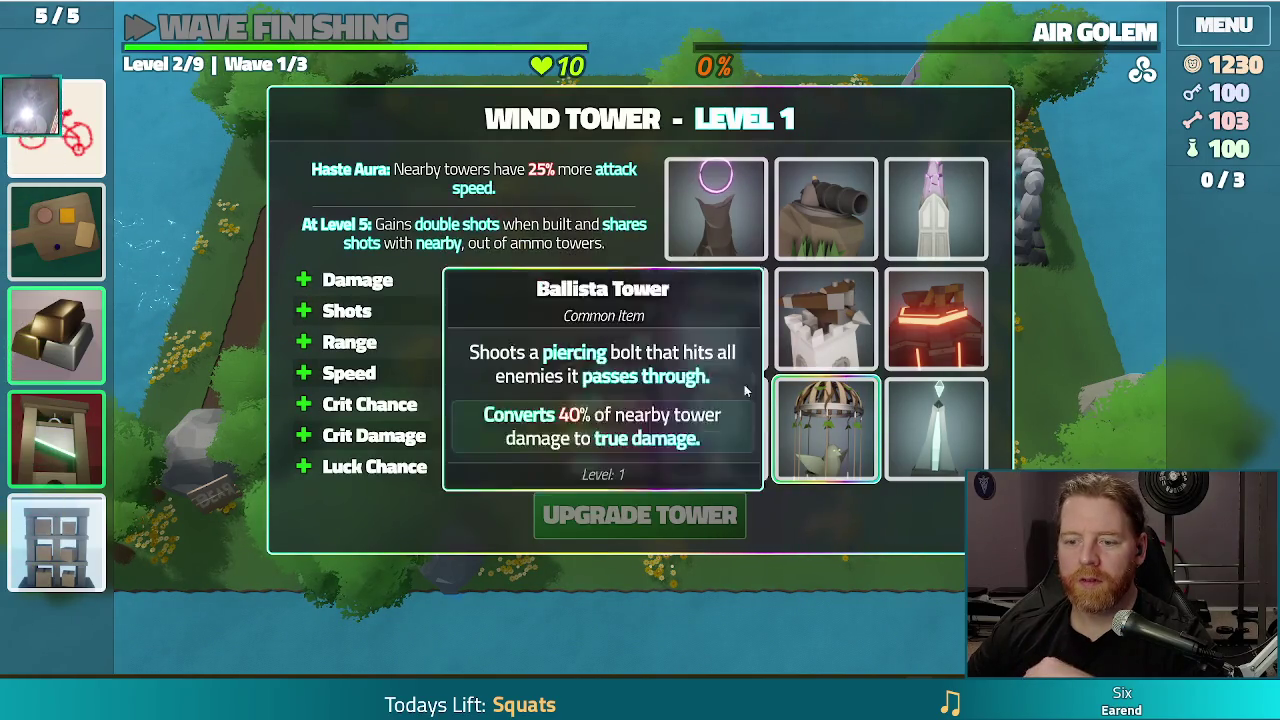
key("F11")
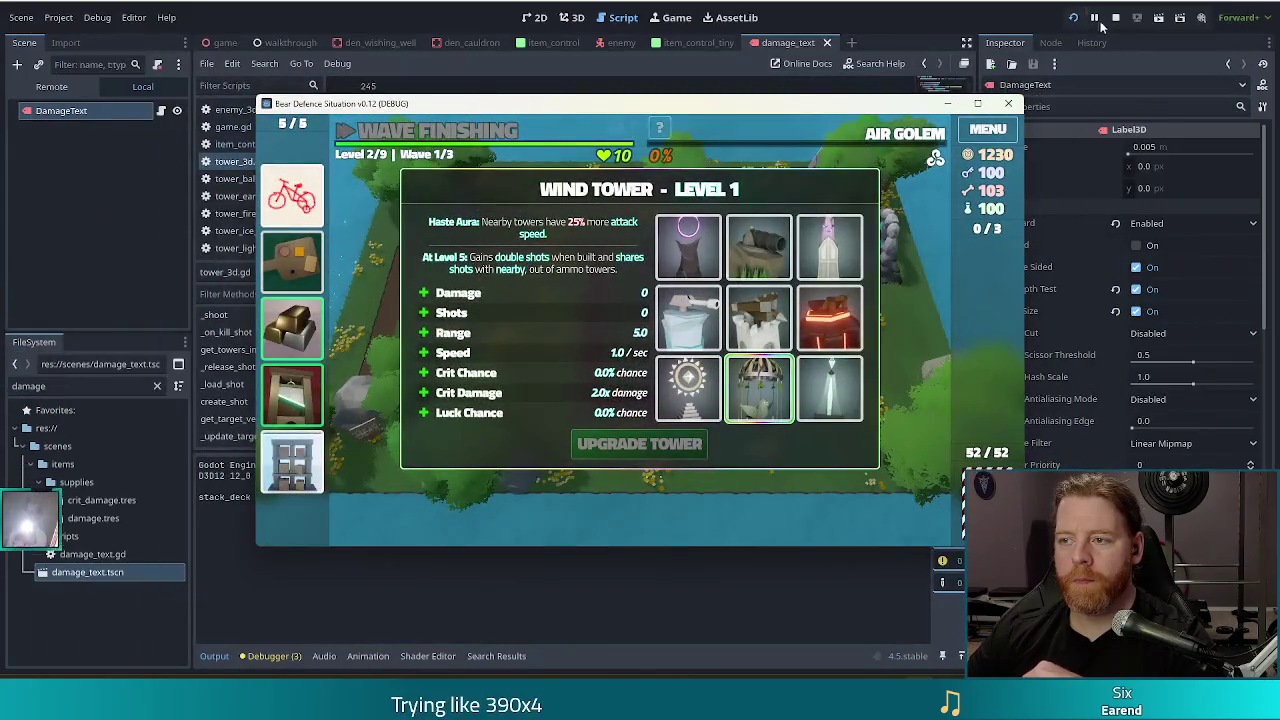
left_click(1116, 18)
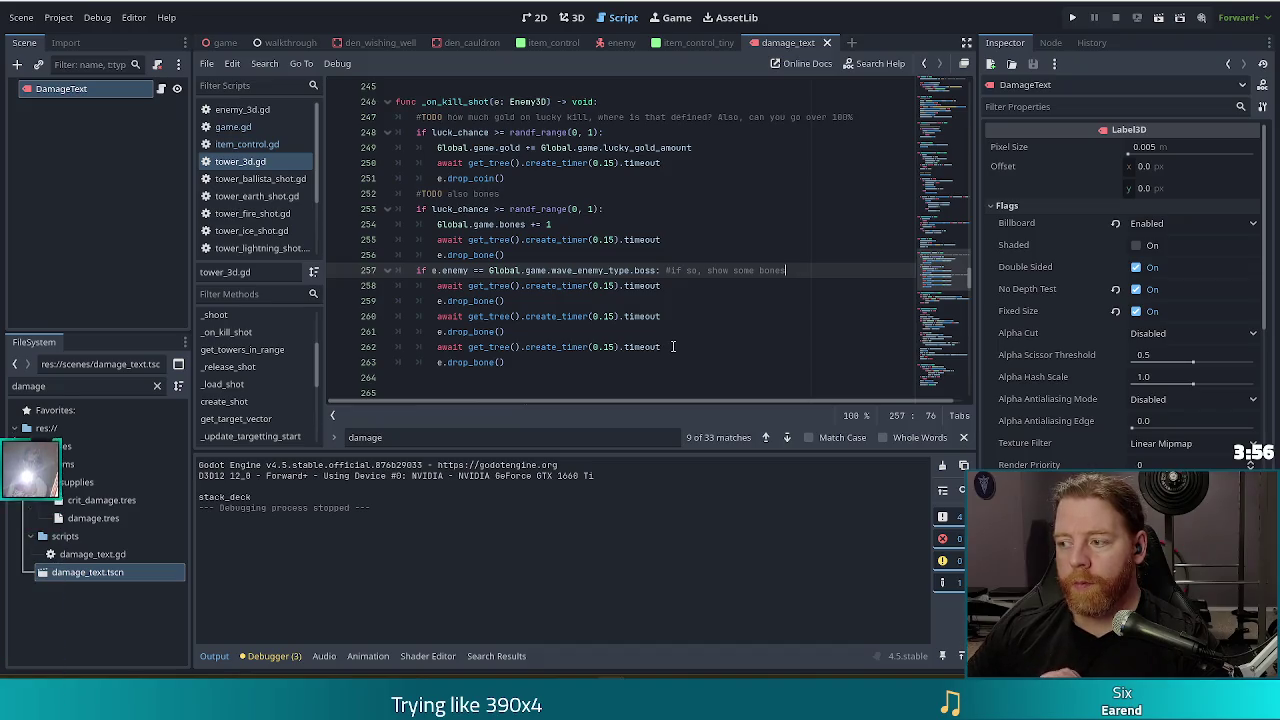
Dismiss the timer signal popup and close damage_text, item_control_tiny, enemy, item_control and den_cauldron tabs.
mouse_move(655, 343)
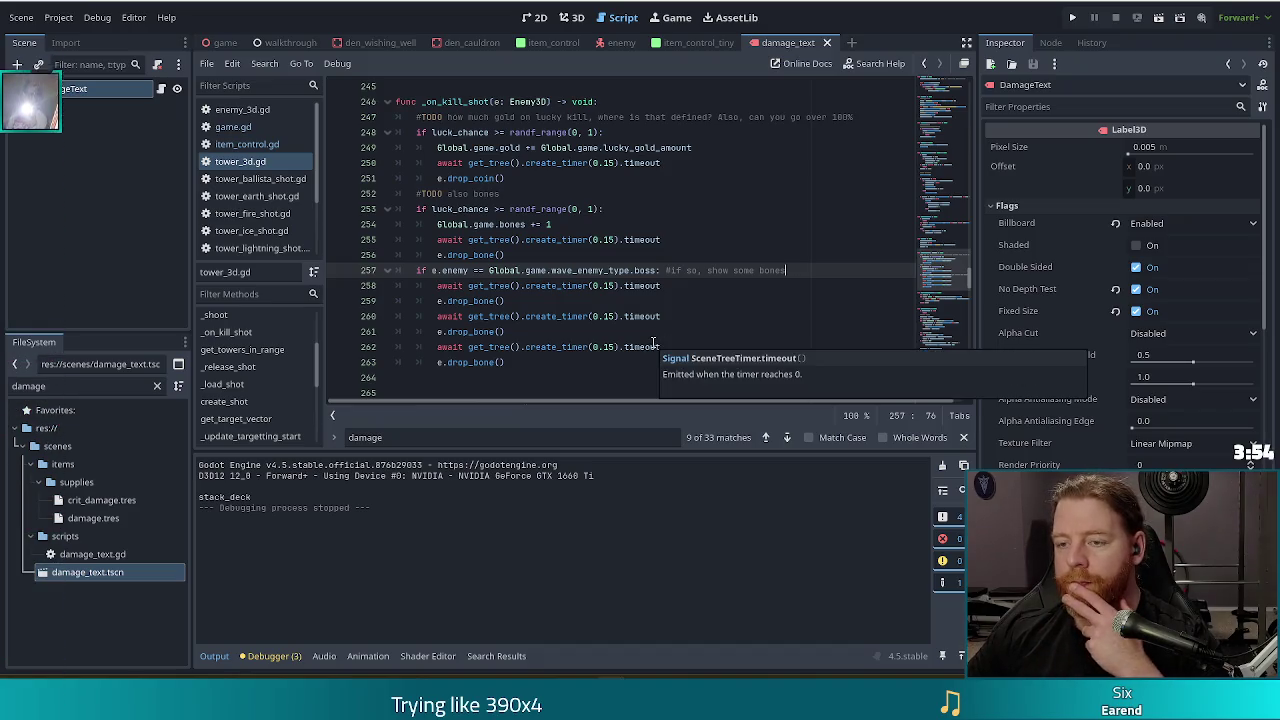
left_click(662, 286)
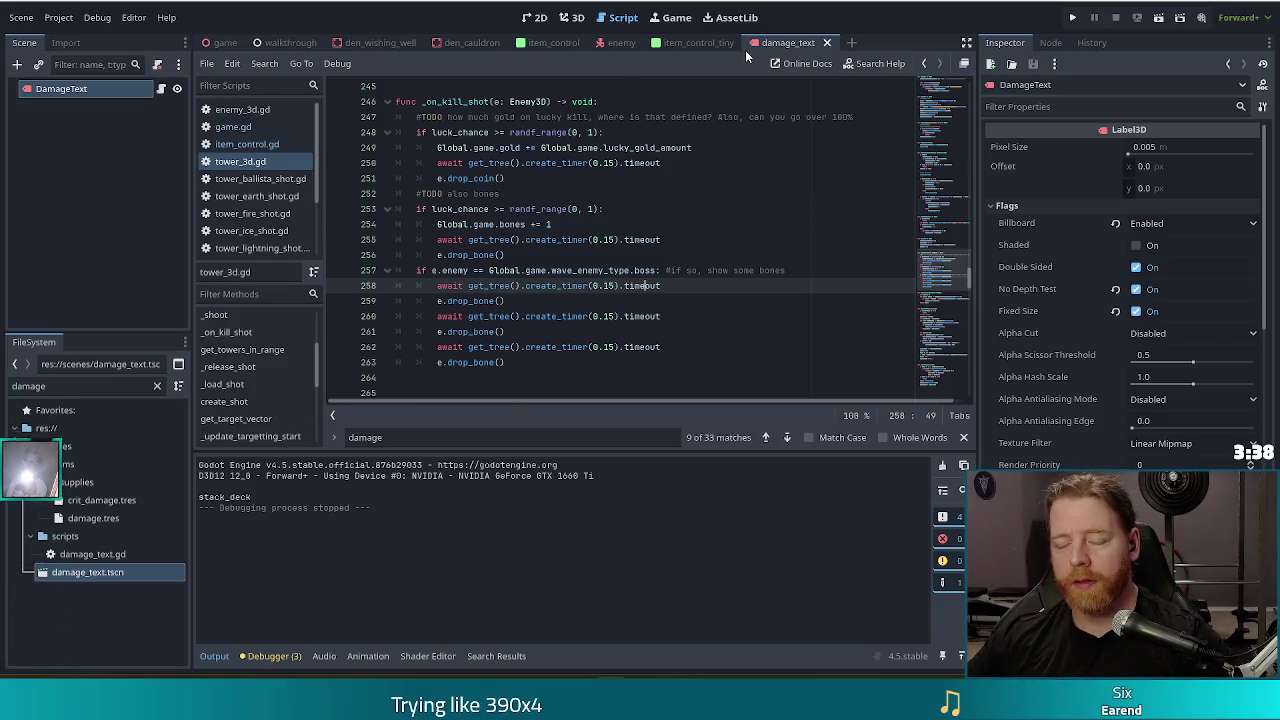
left_click(827, 42)
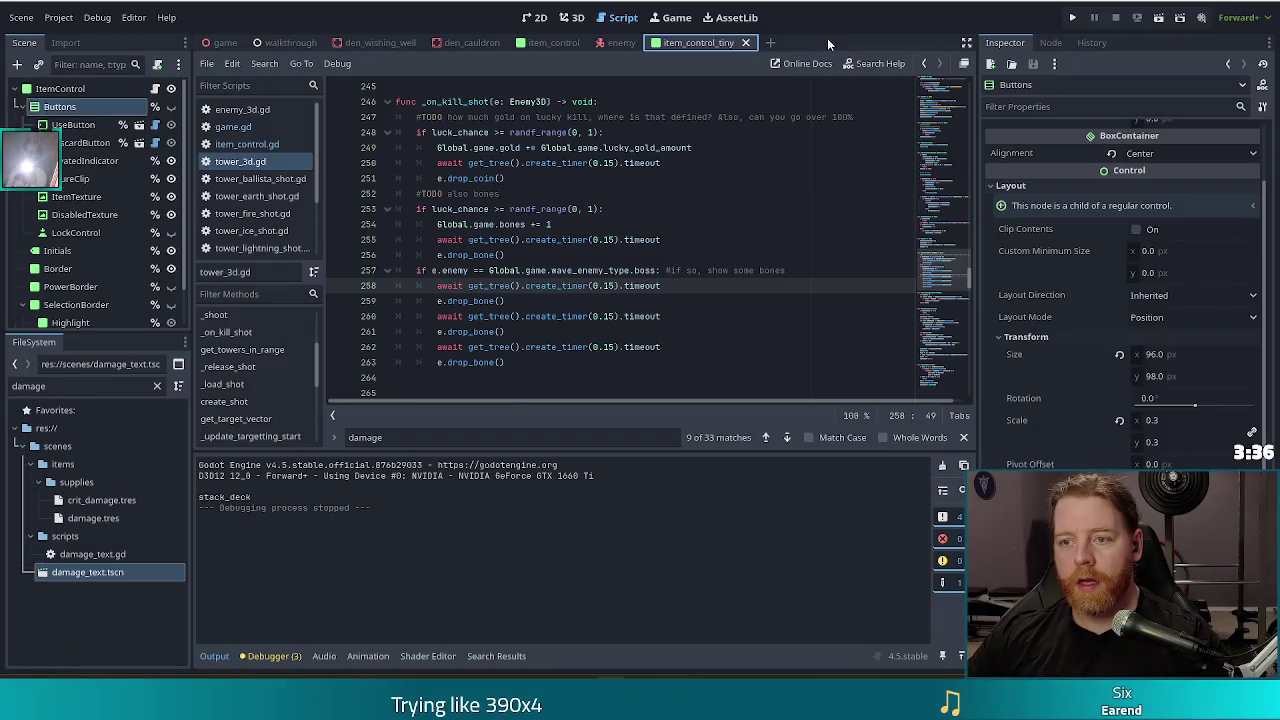
left_click(745, 43)
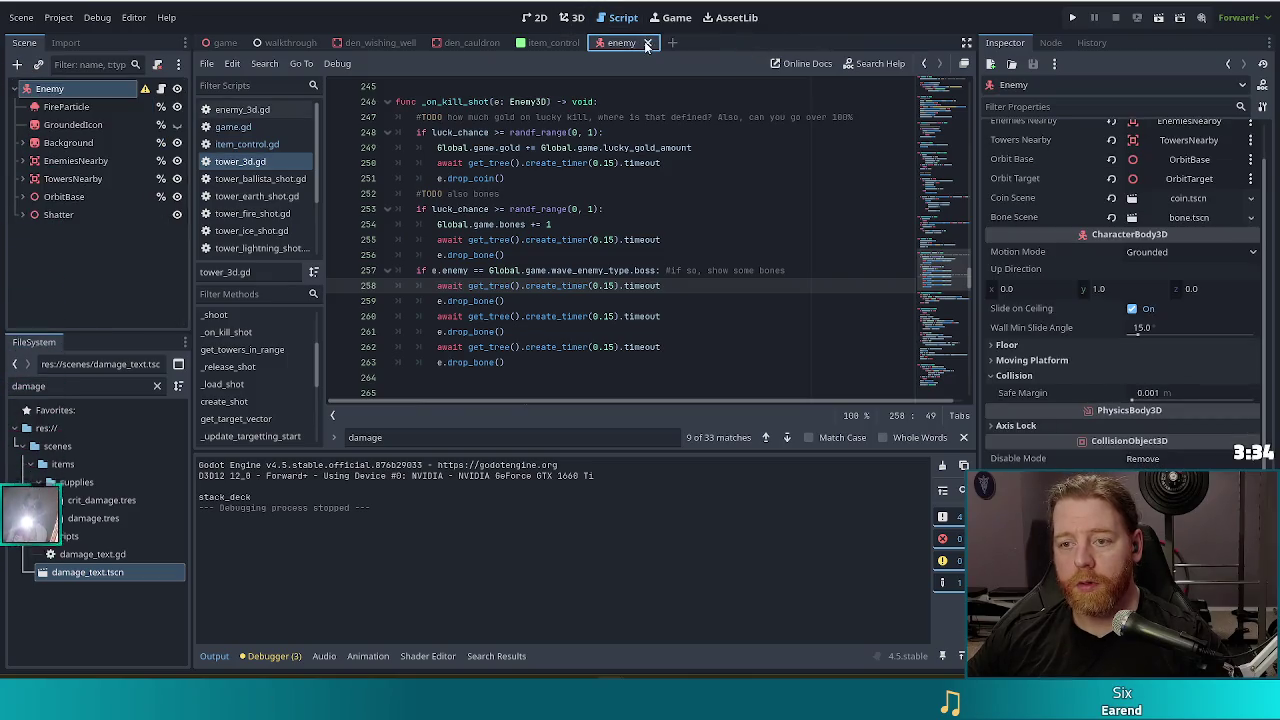
left_click(647, 43)
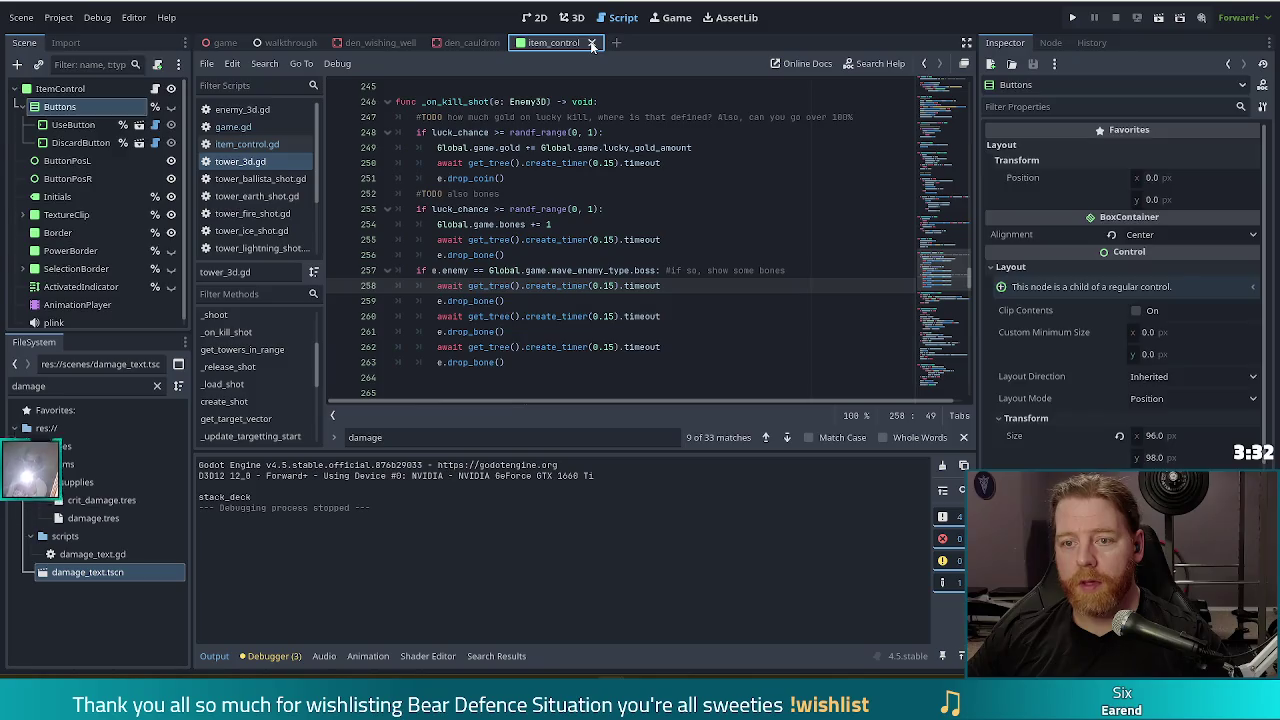
left_click(591, 43)
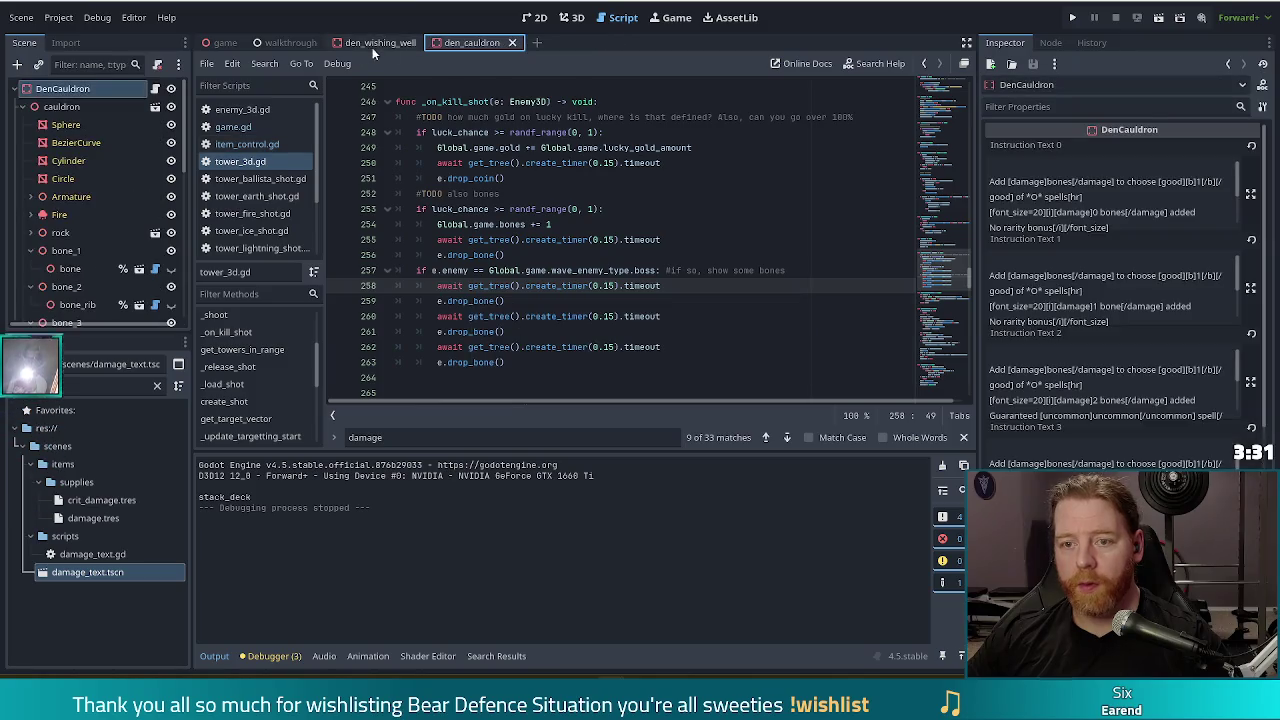
left_click(513, 43)
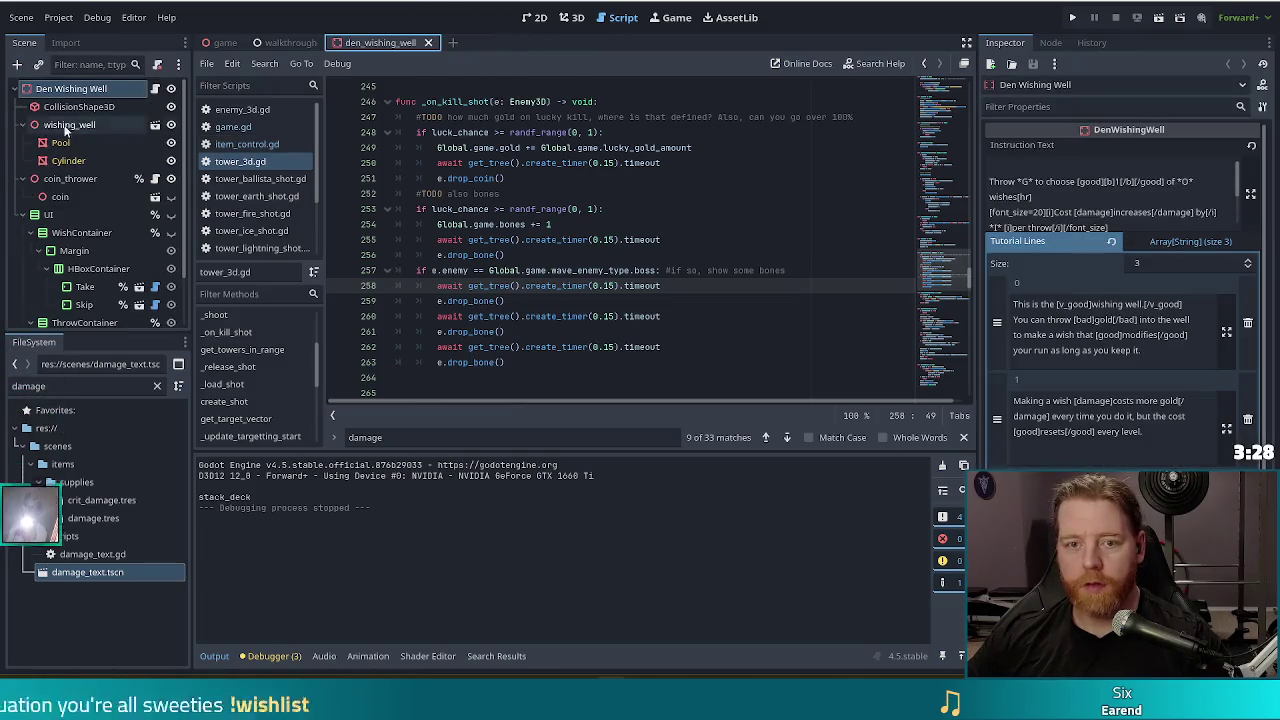
Filter the FileSystem dock by 'shop' and open the den_shop scene.
double_click(94, 386)
type("shop")
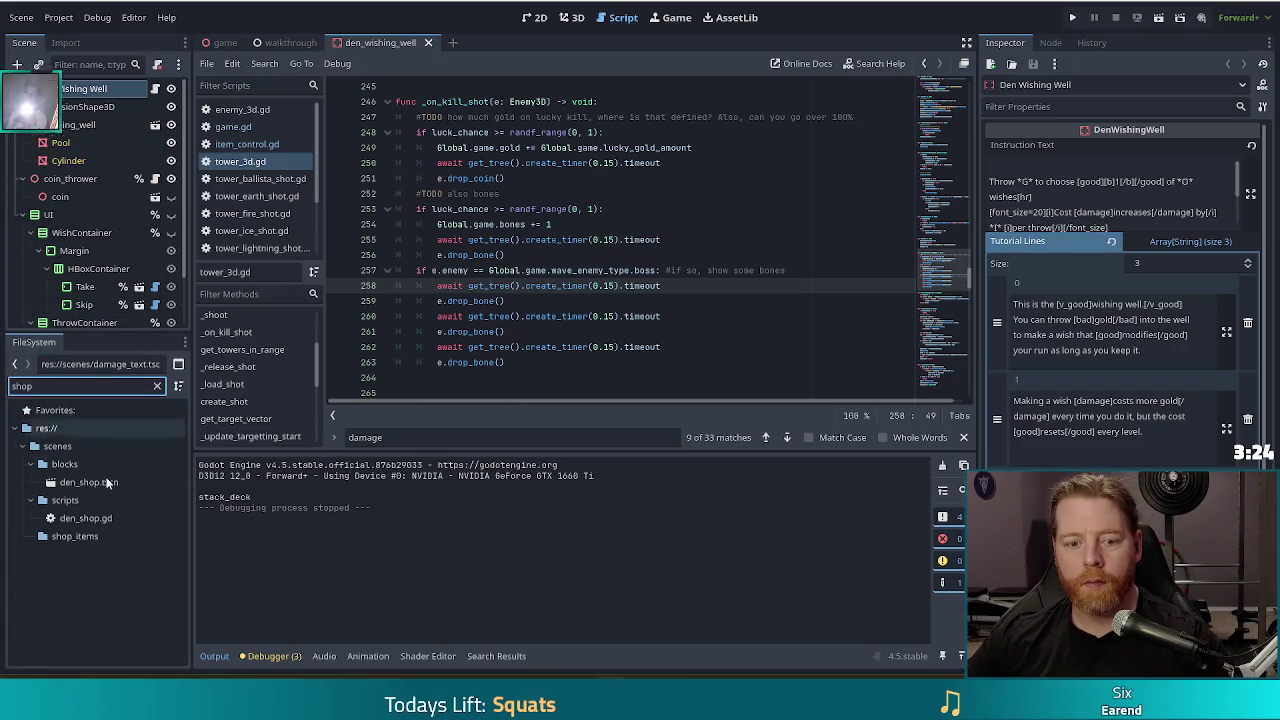
double_click(88, 482)
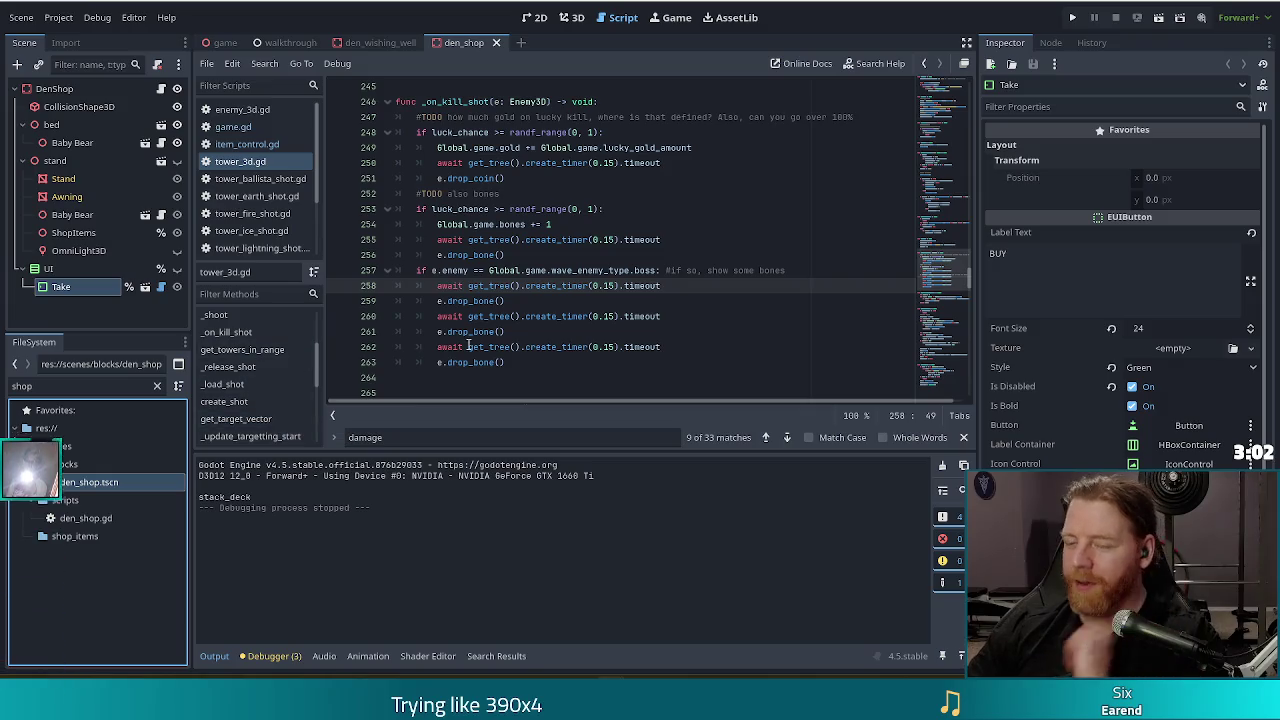
Show the den_shop scene's canvas in the 2D workspace instead of the script editor.
left_click(673, 319)
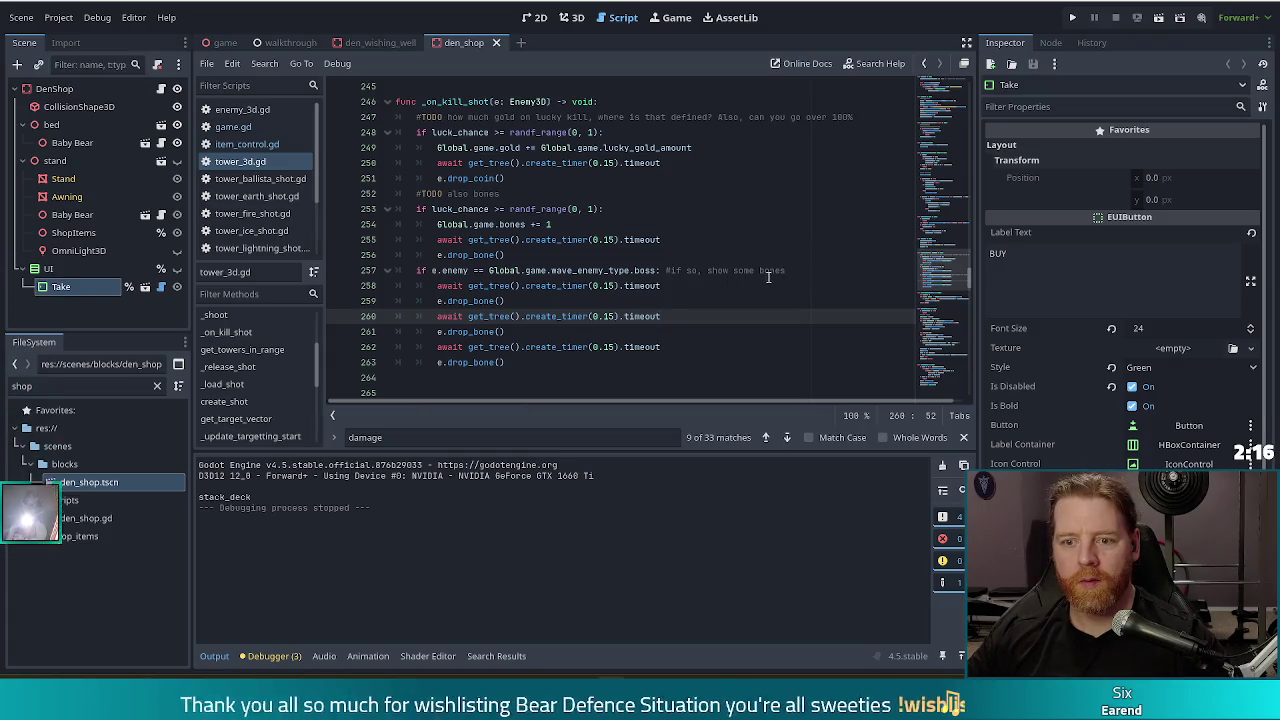
left_click(666, 252)
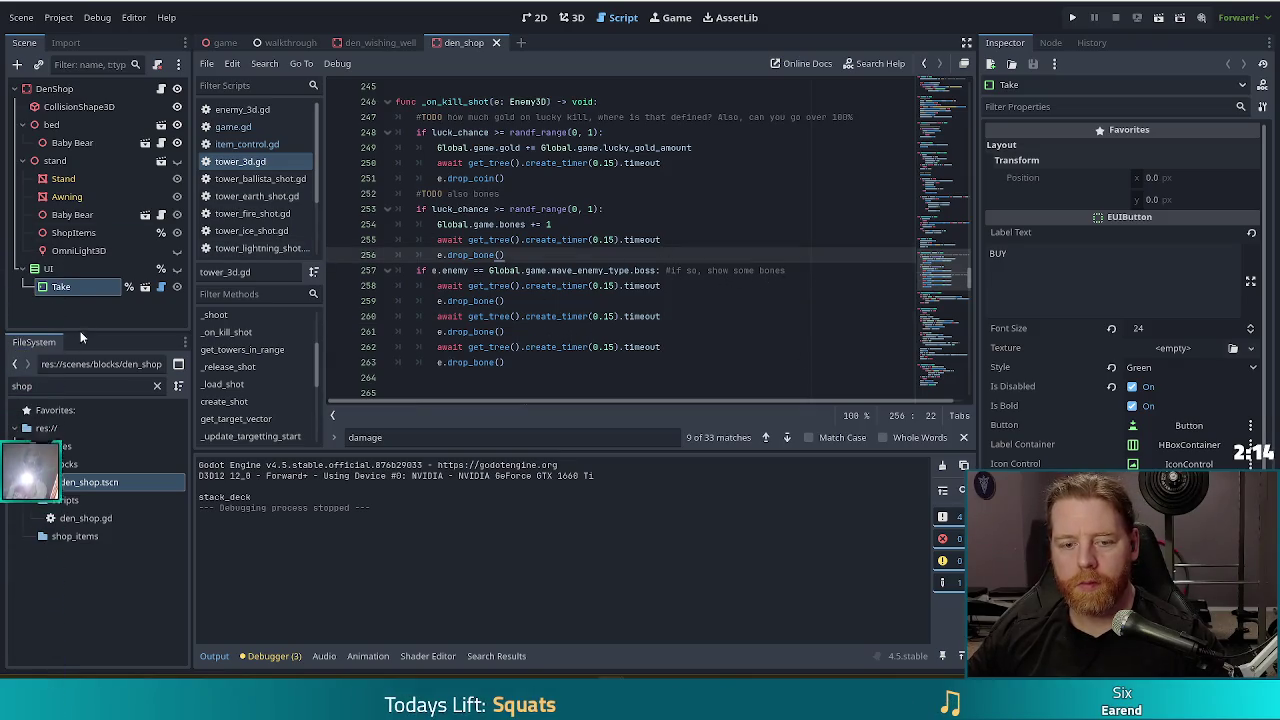
left_click(541, 17)
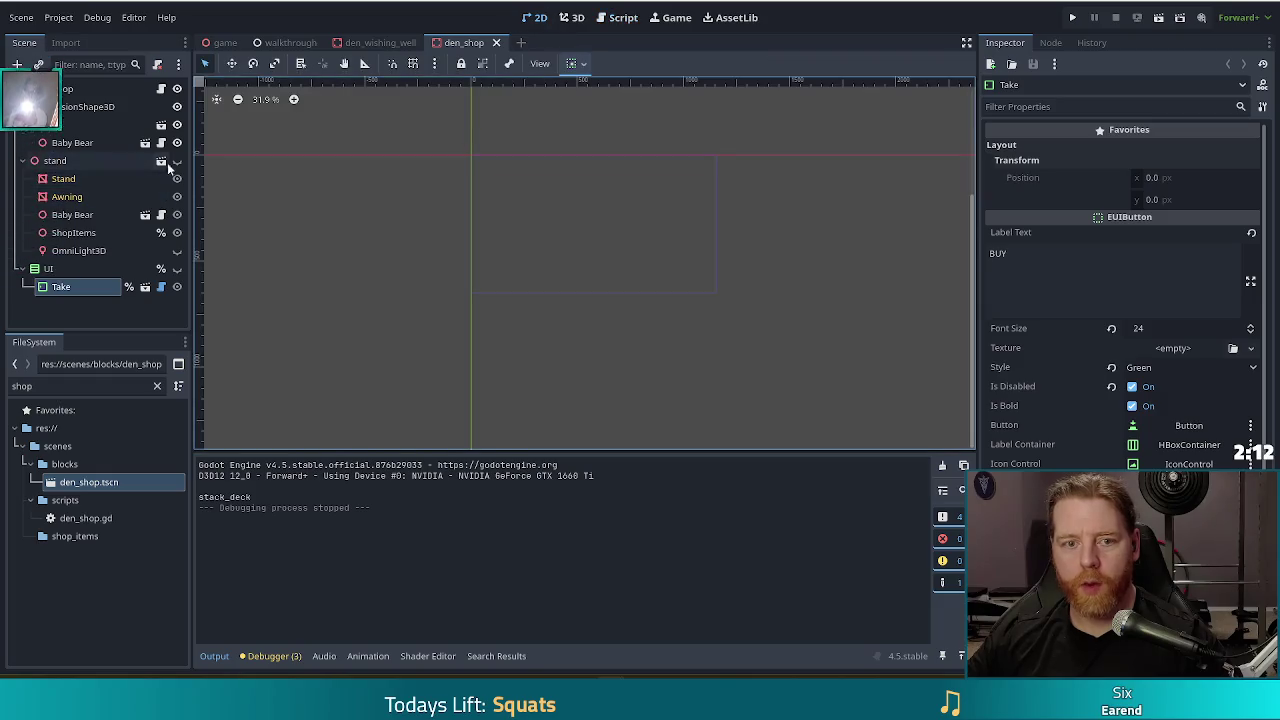
Make den_shop's UI layer visible to reveal the green BUY button, then switch to den_wishing_well.
left_click(177, 269)
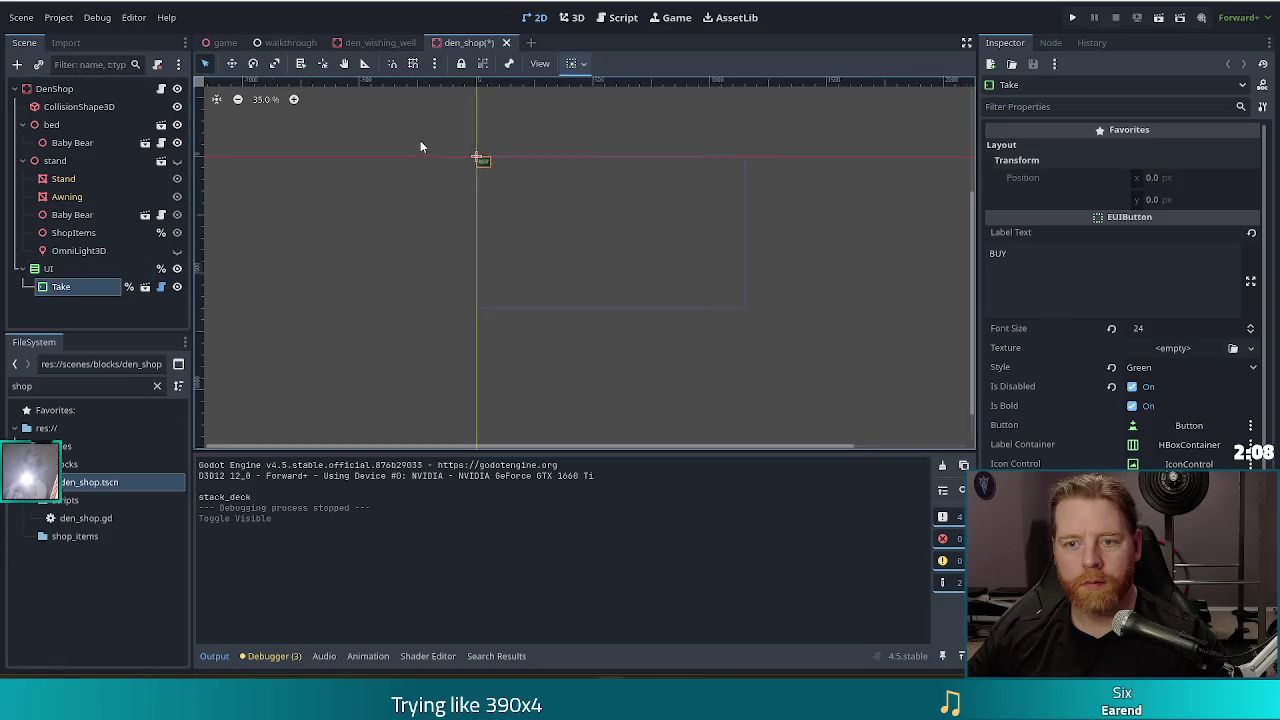
scroll(453, 155, "up", 3)
scroll(486, 175, "up", 2)
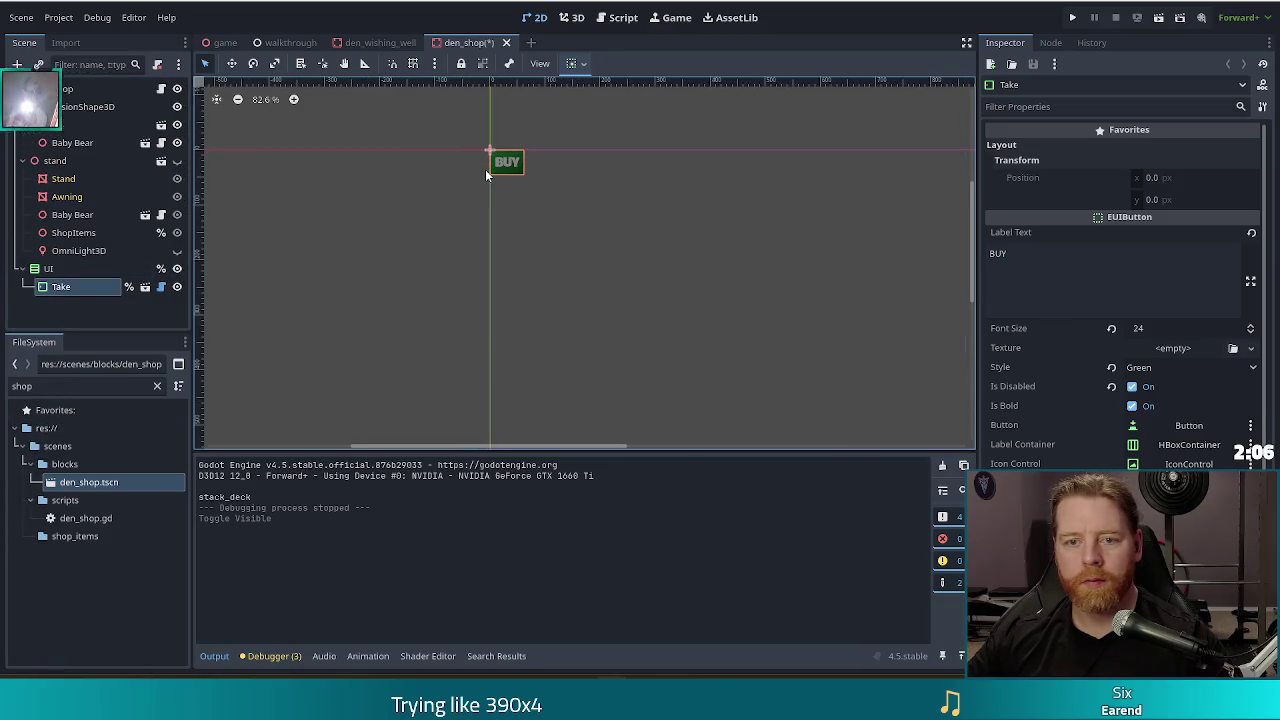
scroll(487, 176, "up", 2)
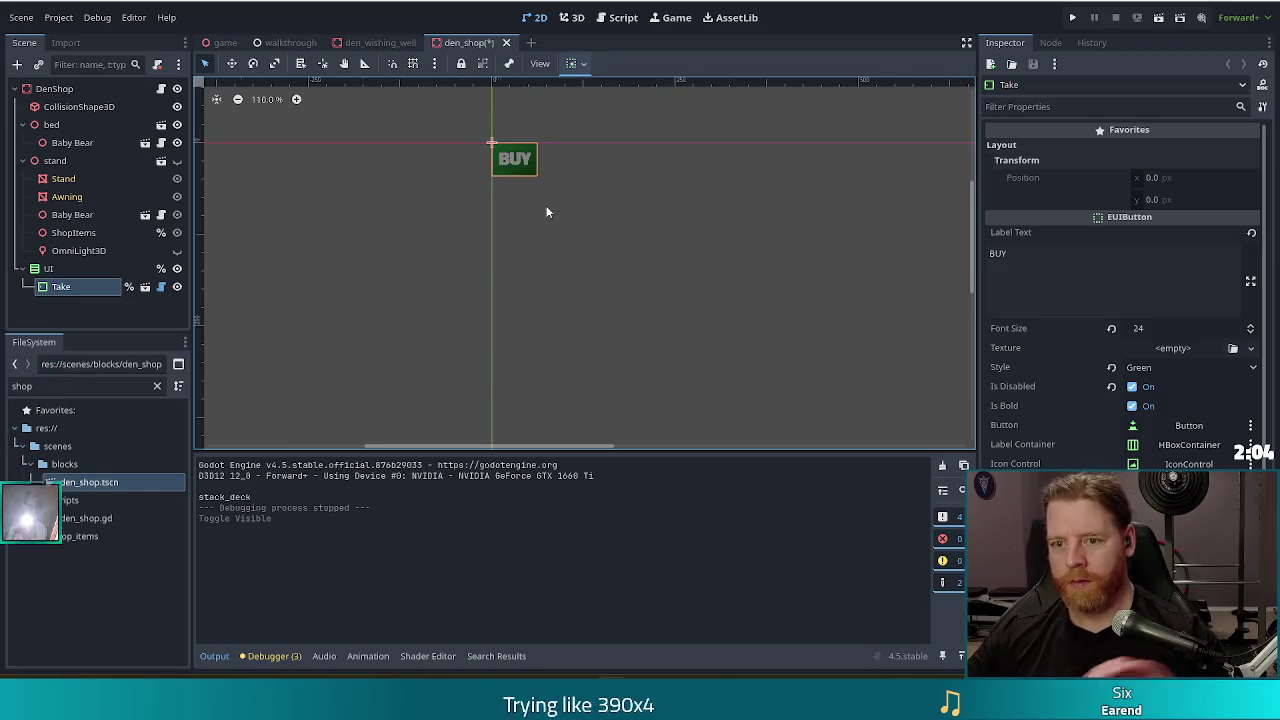
scroll(546, 205, "down", 1)
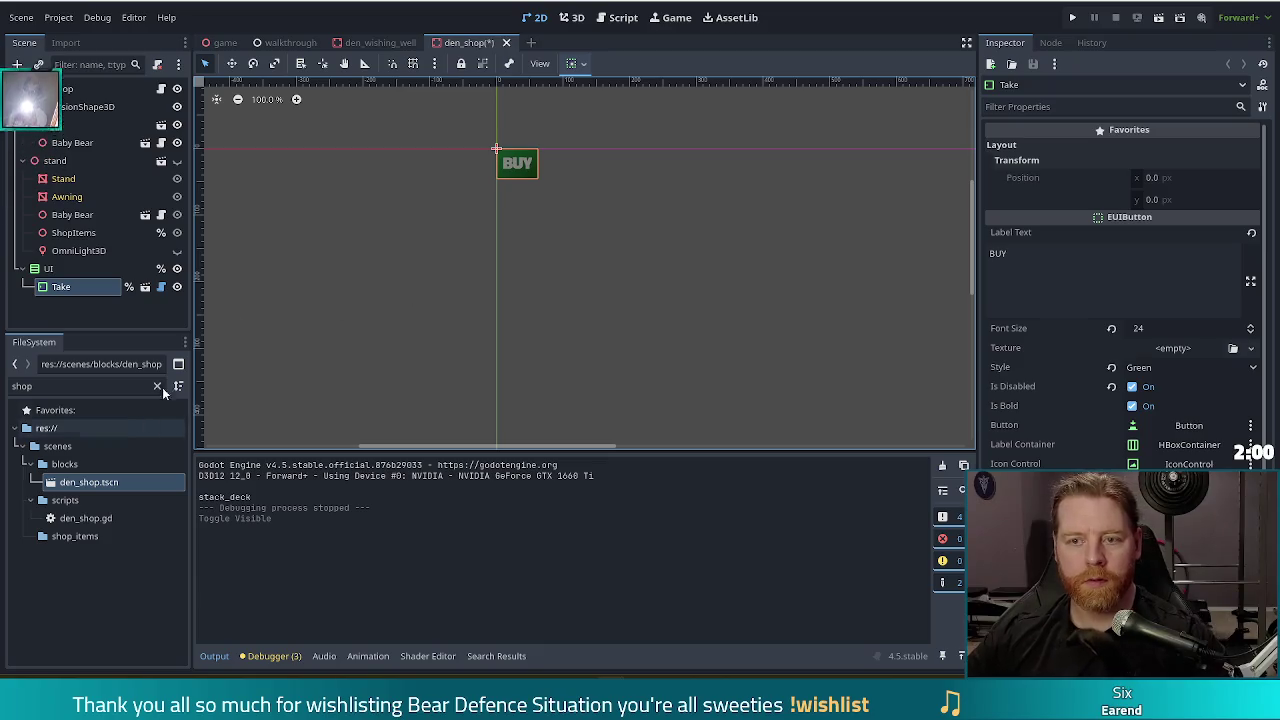
left_click(378, 42)
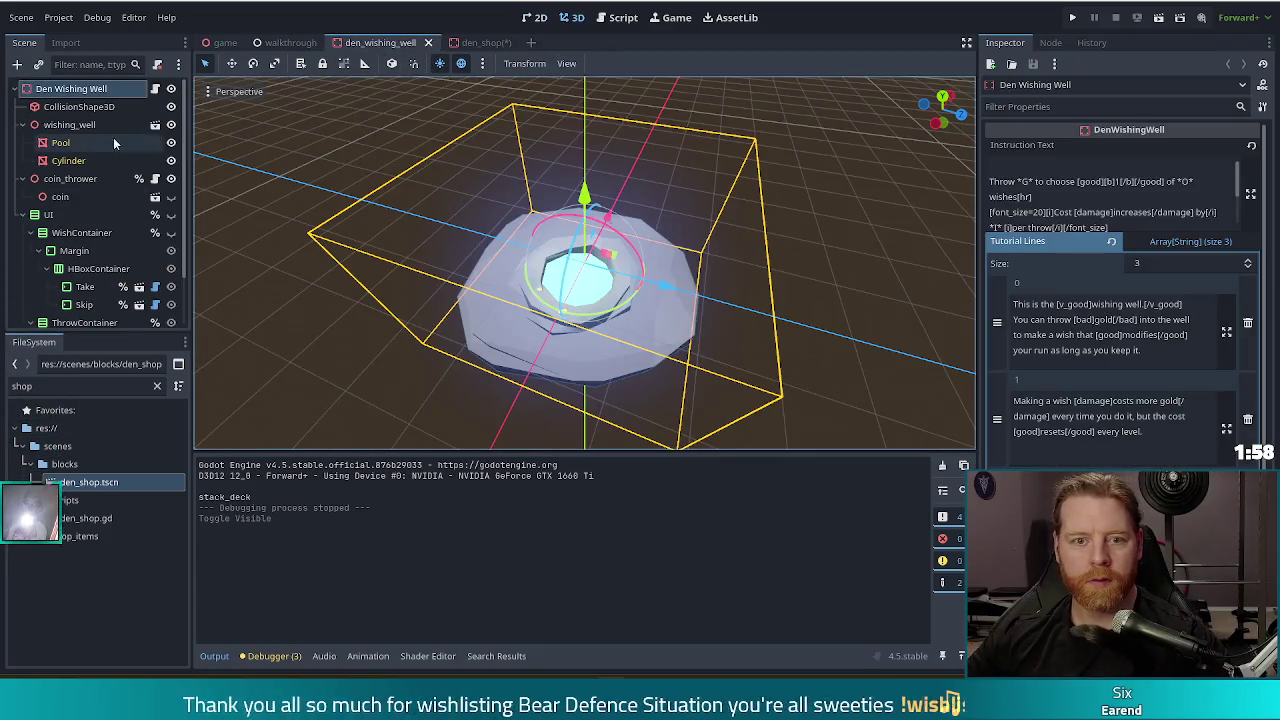
Switch the den_wishing_well scene from the 3D view to the 2D canvas.
left_click(534, 19)
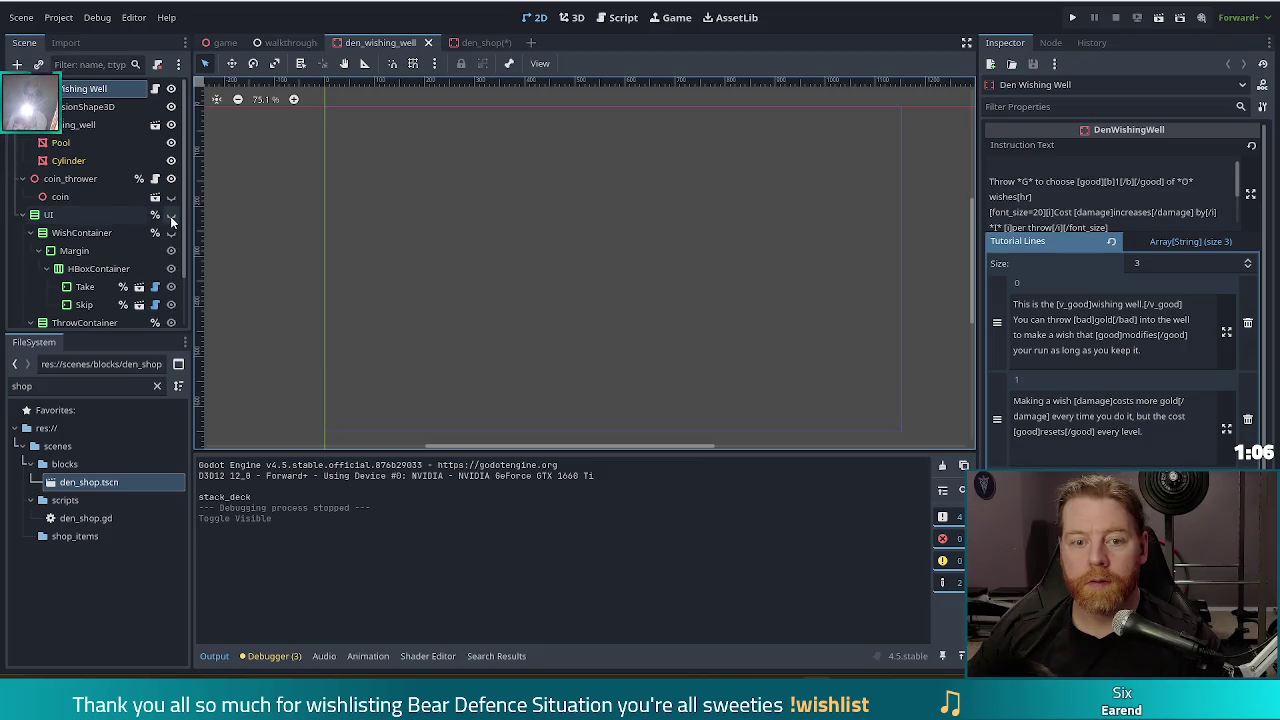
Show the wishing well's UI and copy the THROW button's label text for reuse in den_shop.
left_click(82, 287)
scroll(79, 305, "down", 3)
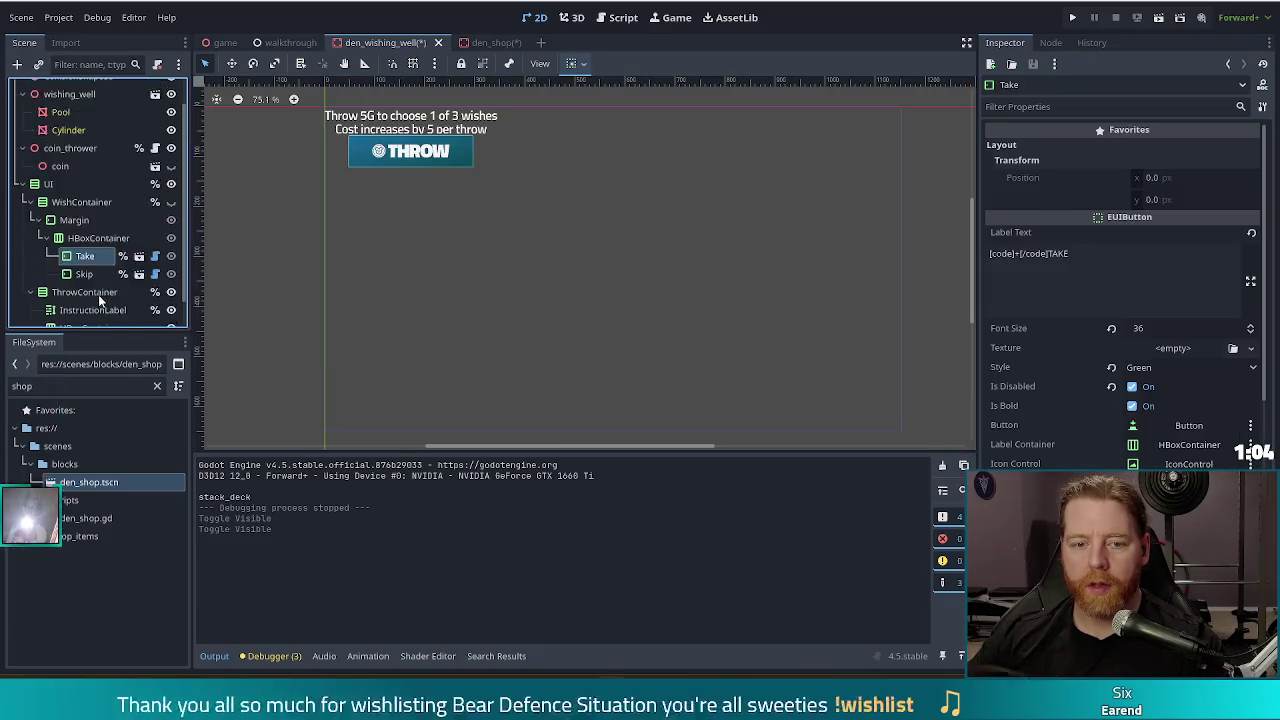
left_click(79, 316)
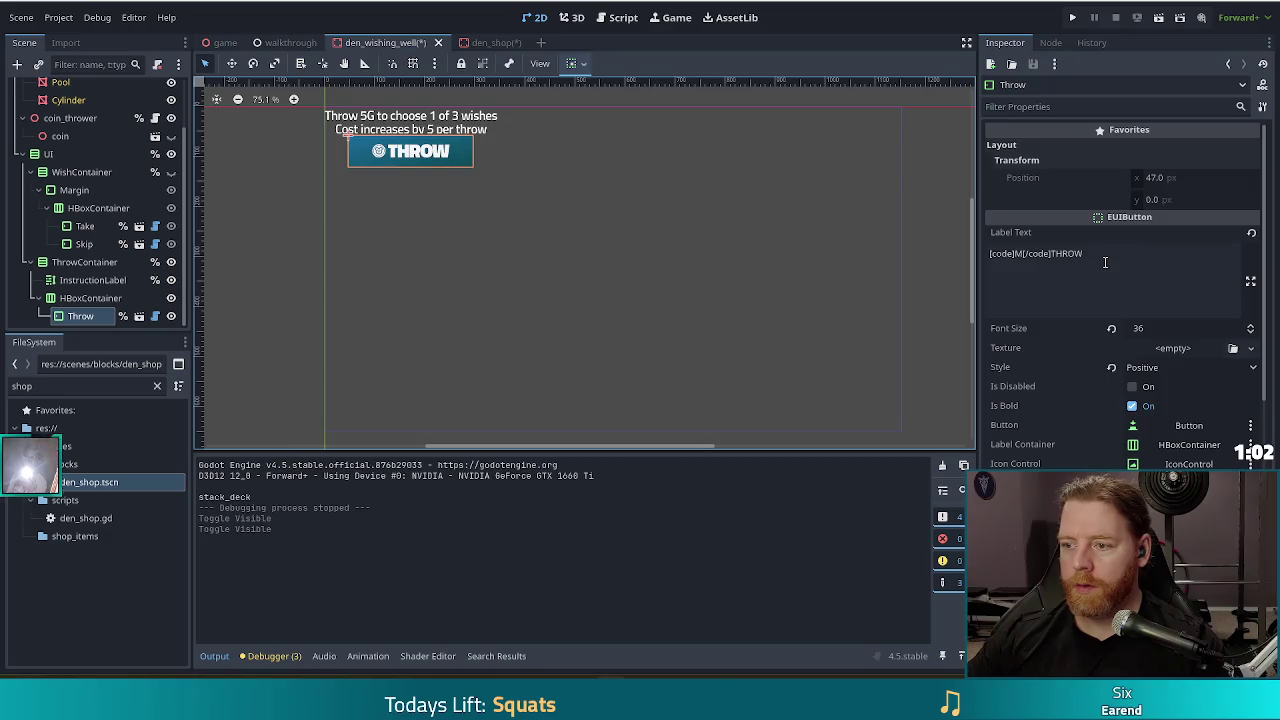
left_click(1141, 285)
key("ctrl+a")
key("ctrl+c")
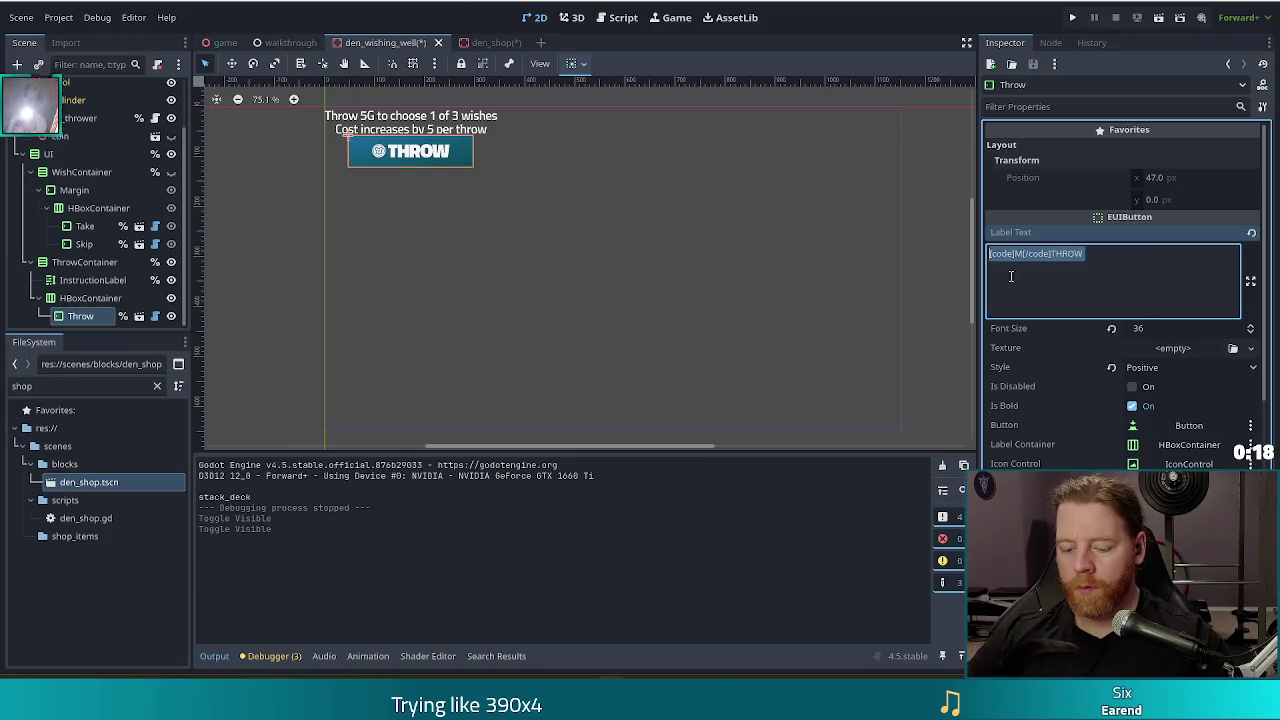
left_click(486, 43)
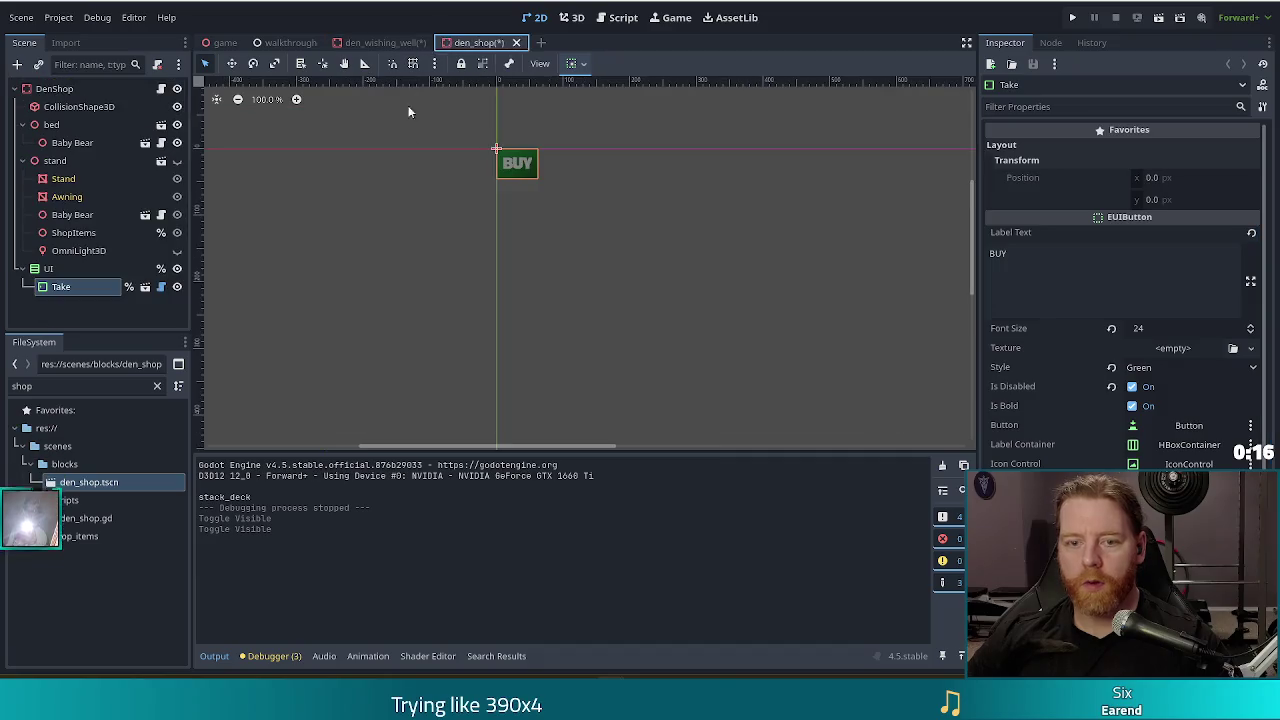
Paste the copied label into the BUY button, replace THROW with BUY, and save.
key("ctrl+v")
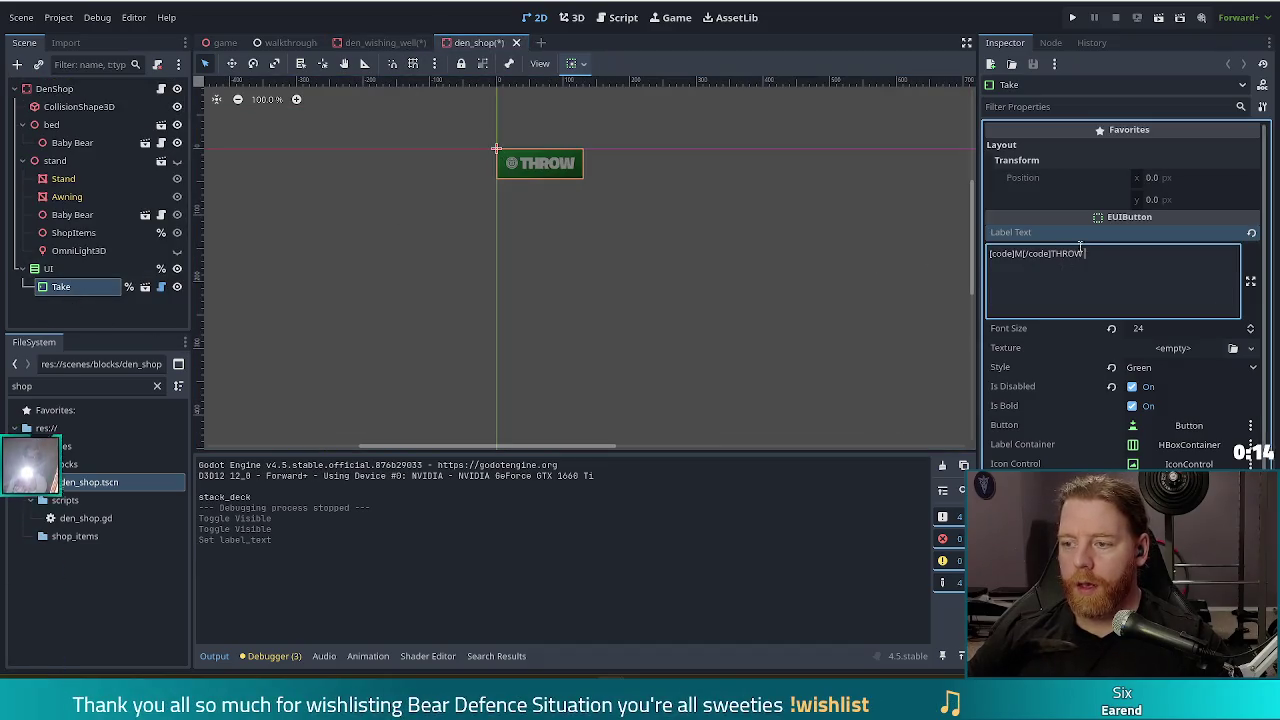
double_click(1066, 254)
type("BUY")
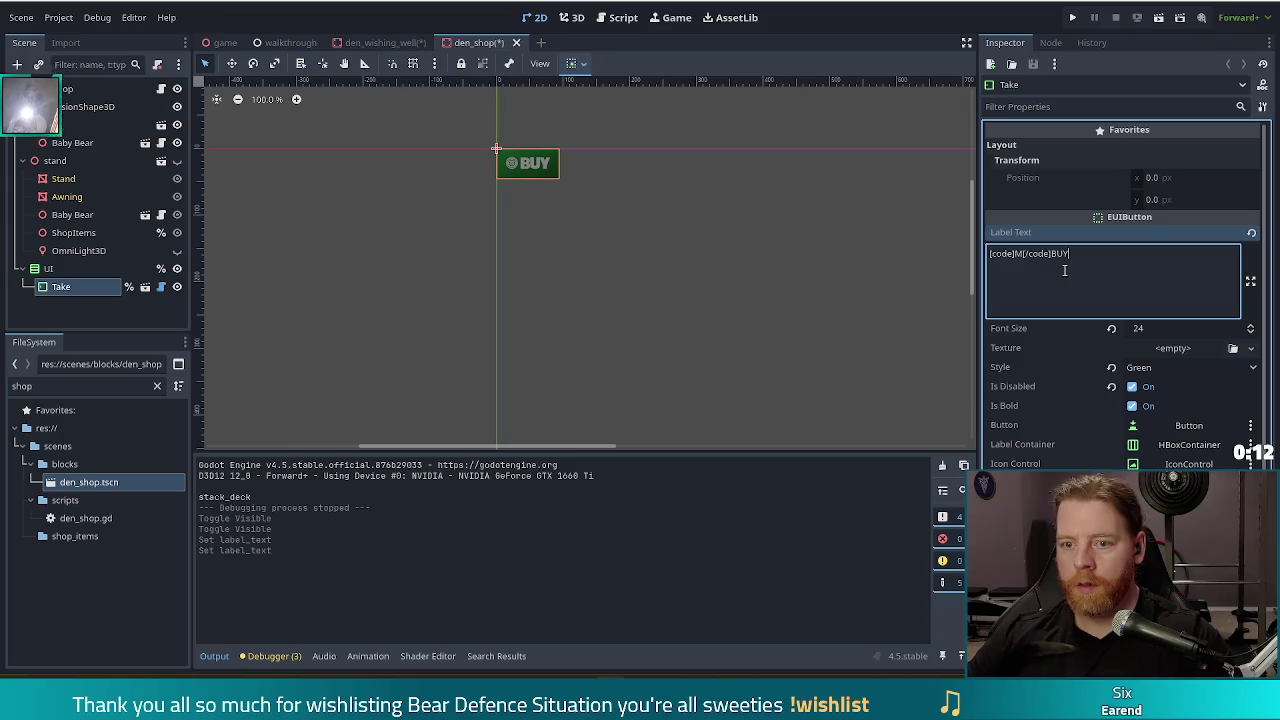
key("ctrl+s")
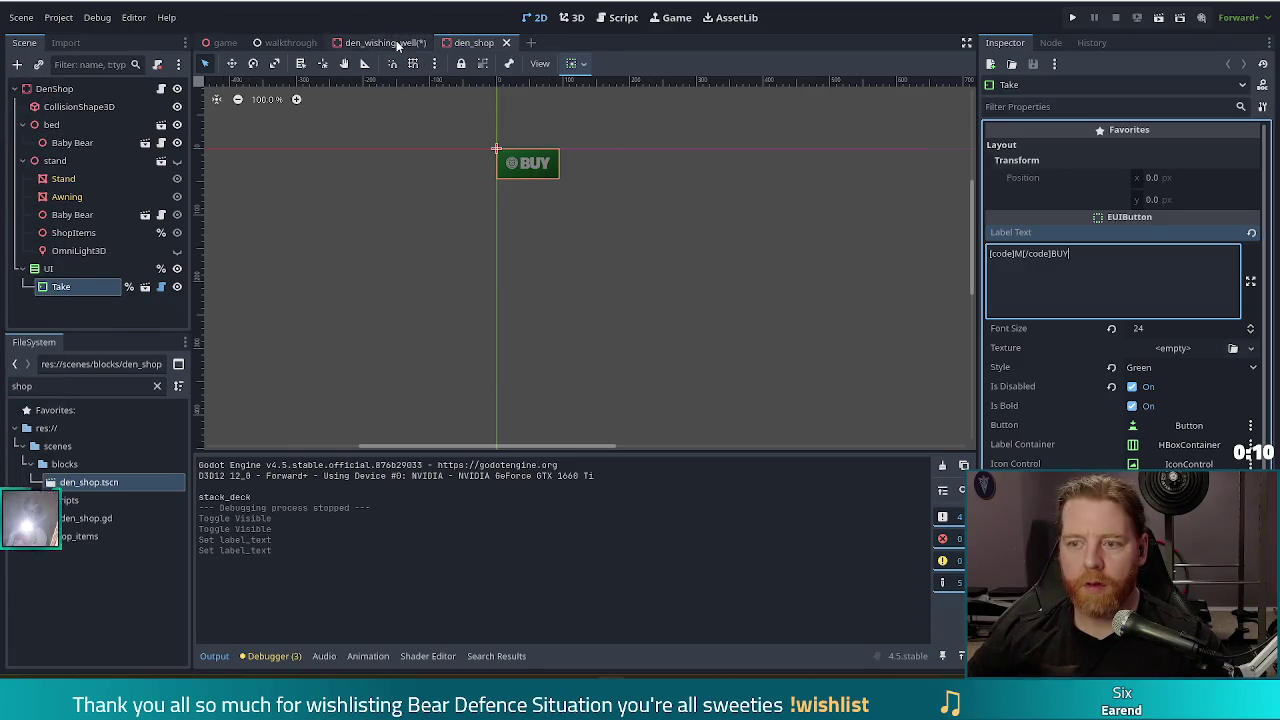
Set the BUY button's font size to 36 and save the den_shop scene.
left_click(382, 43)
left_click(503, 42)
left_click(1165, 330)
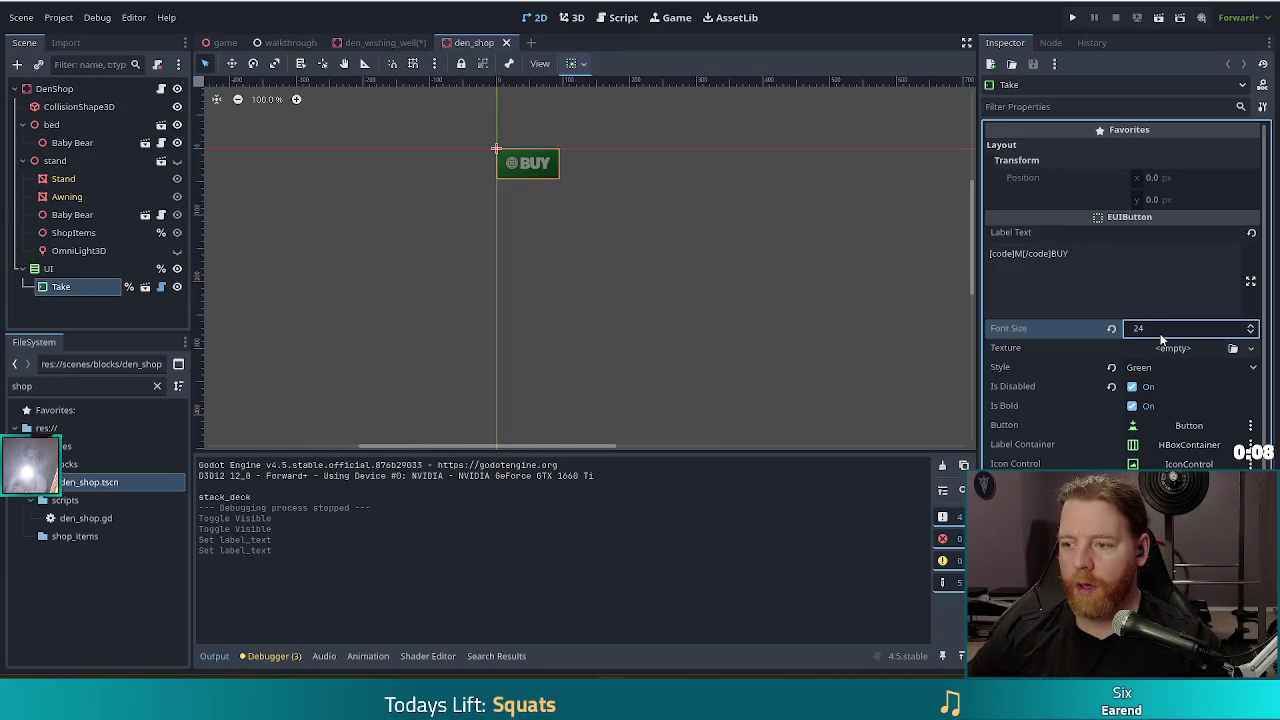
type("36")
key("Return")
key("ctrl+s")
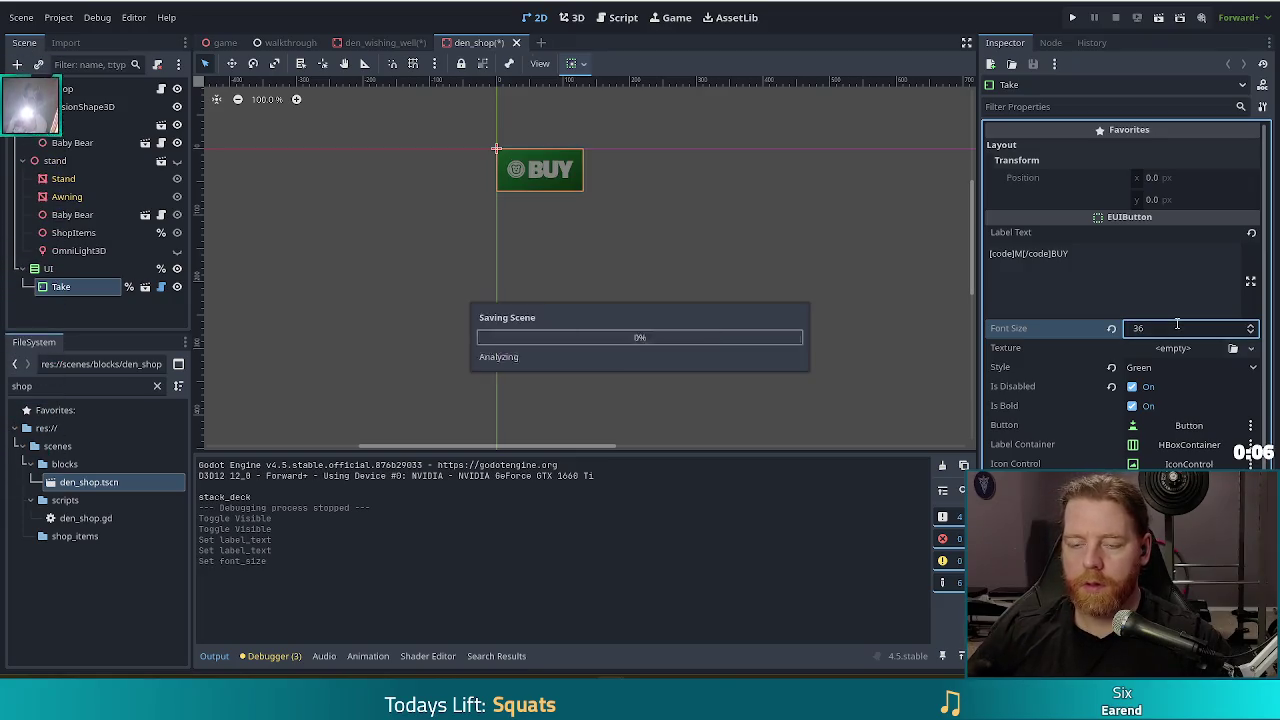
Add an HBoxContainer as a child of the UI node.
left_click(61, 269)
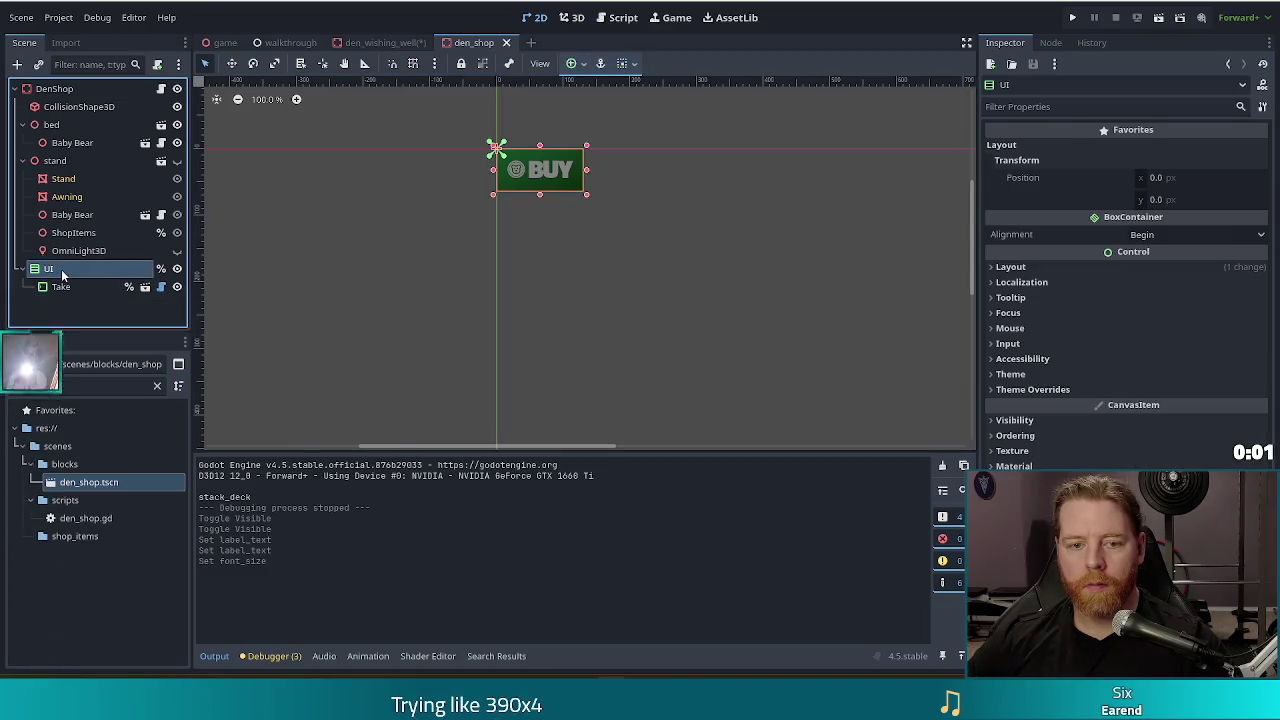
left_click(17, 66)
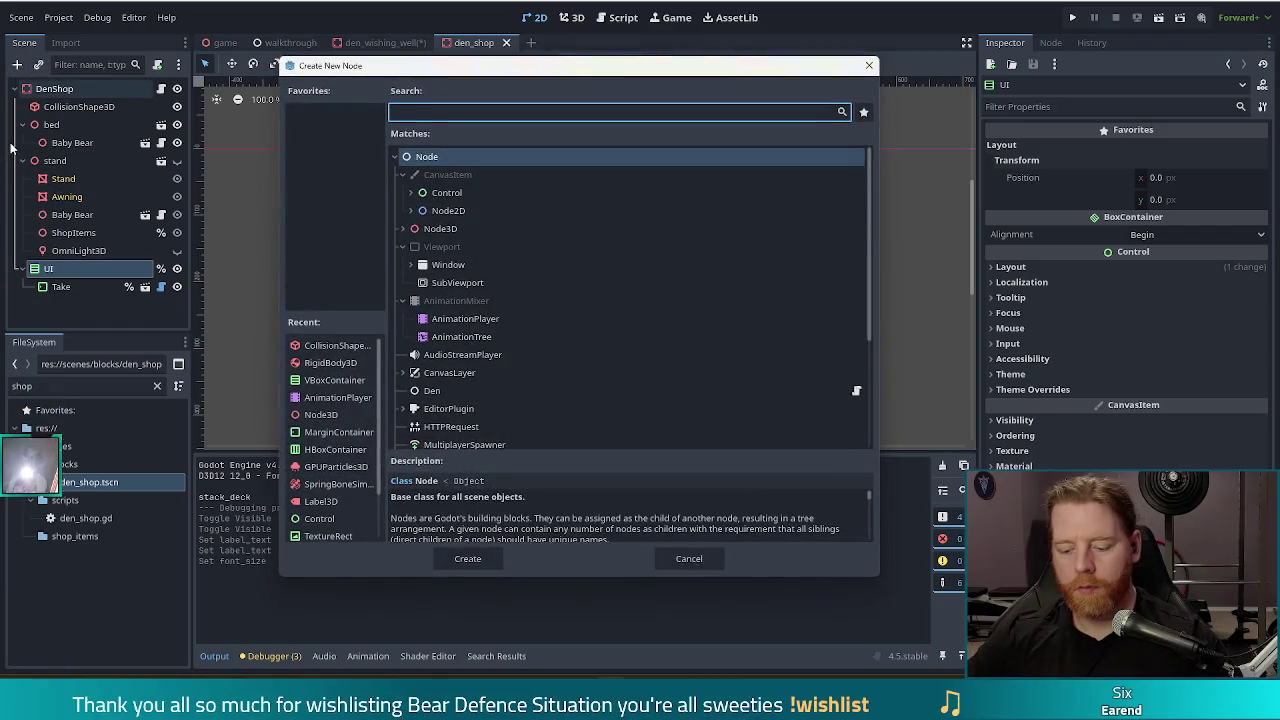
type("hbox")
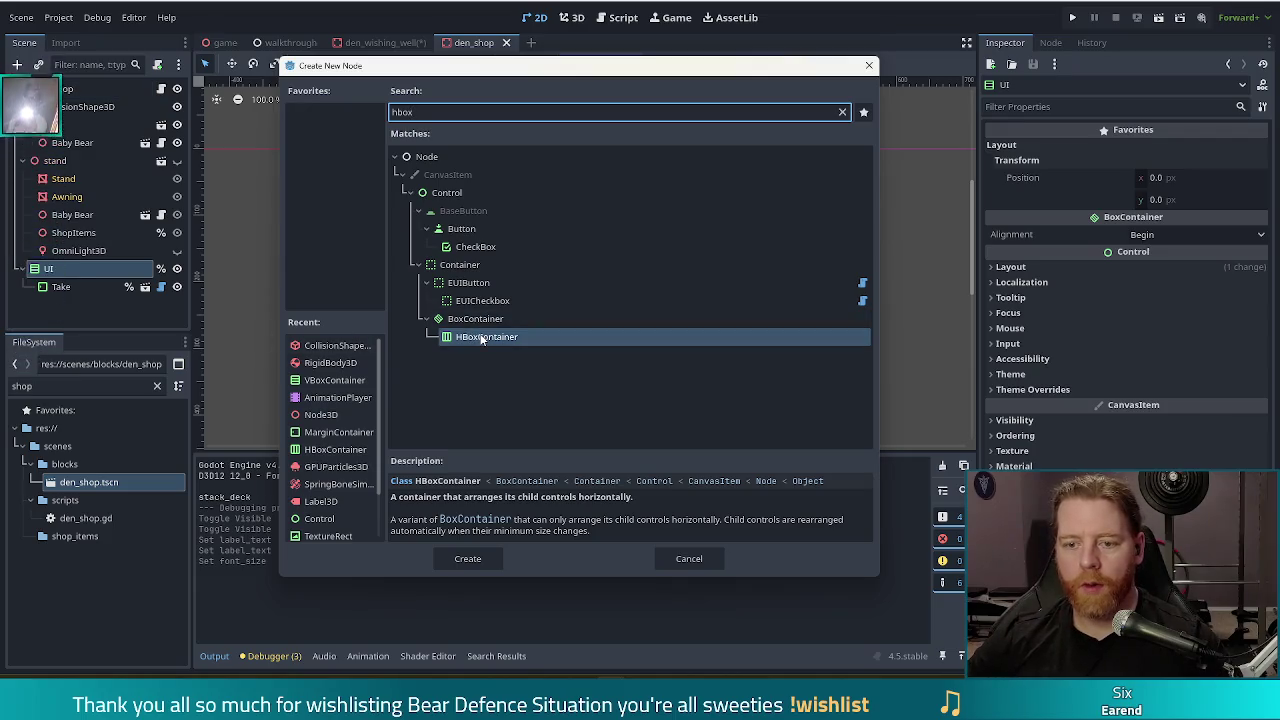
double_click(483, 338)
Move the Take button into the HBoxContainer, set its alignment to Center, and save.
left_click_drag(55, 288, 60, 305)
left_click(64, 288)
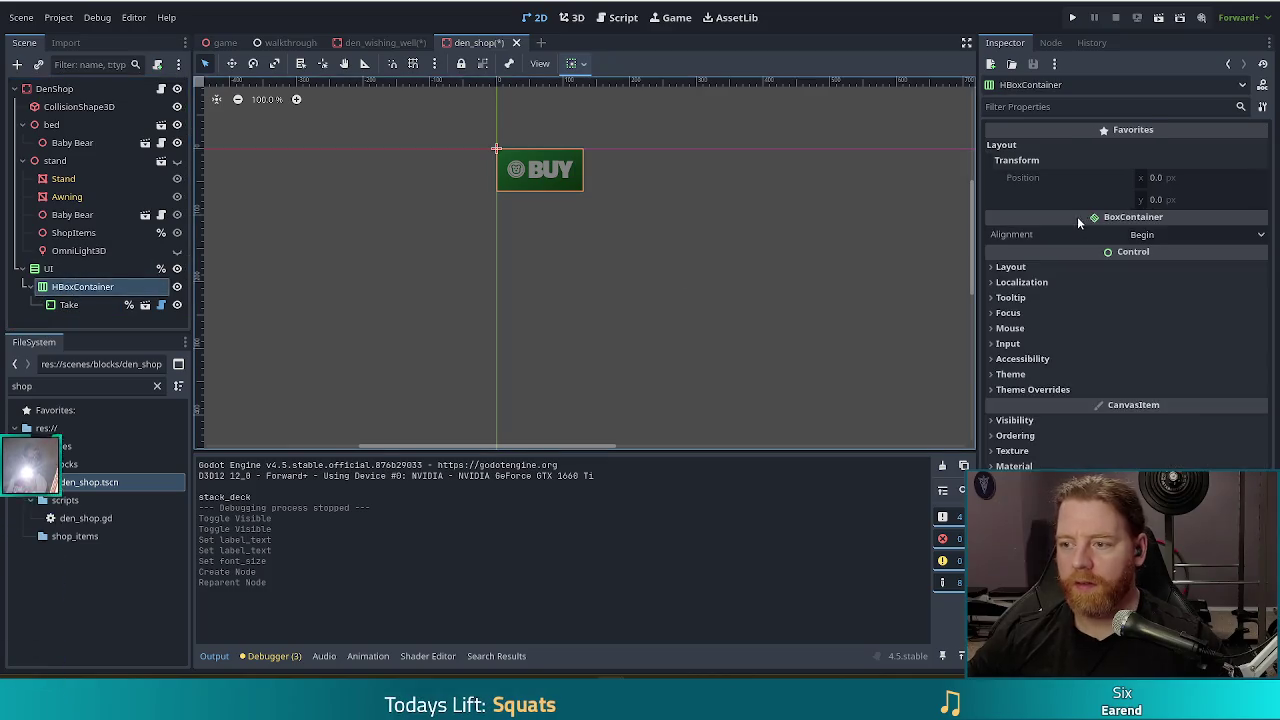
left_click(1200, 234)
left_click(1158, 268)
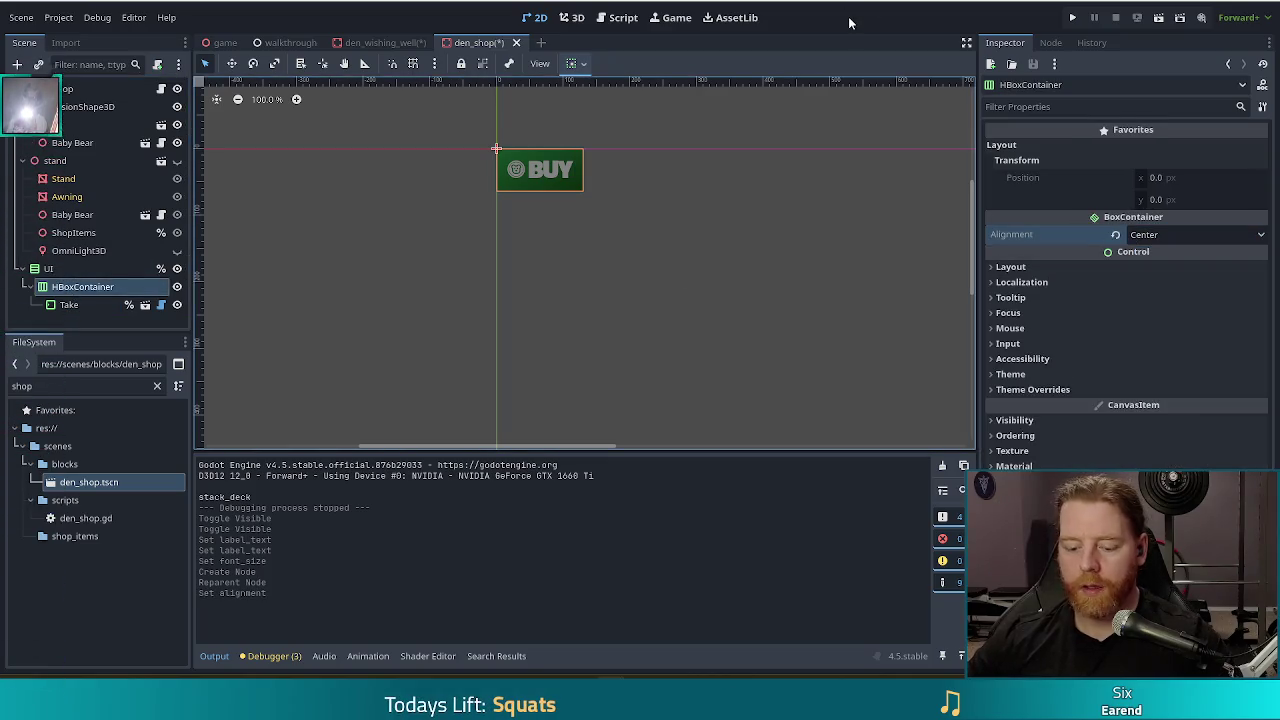
key("ctrl+s")
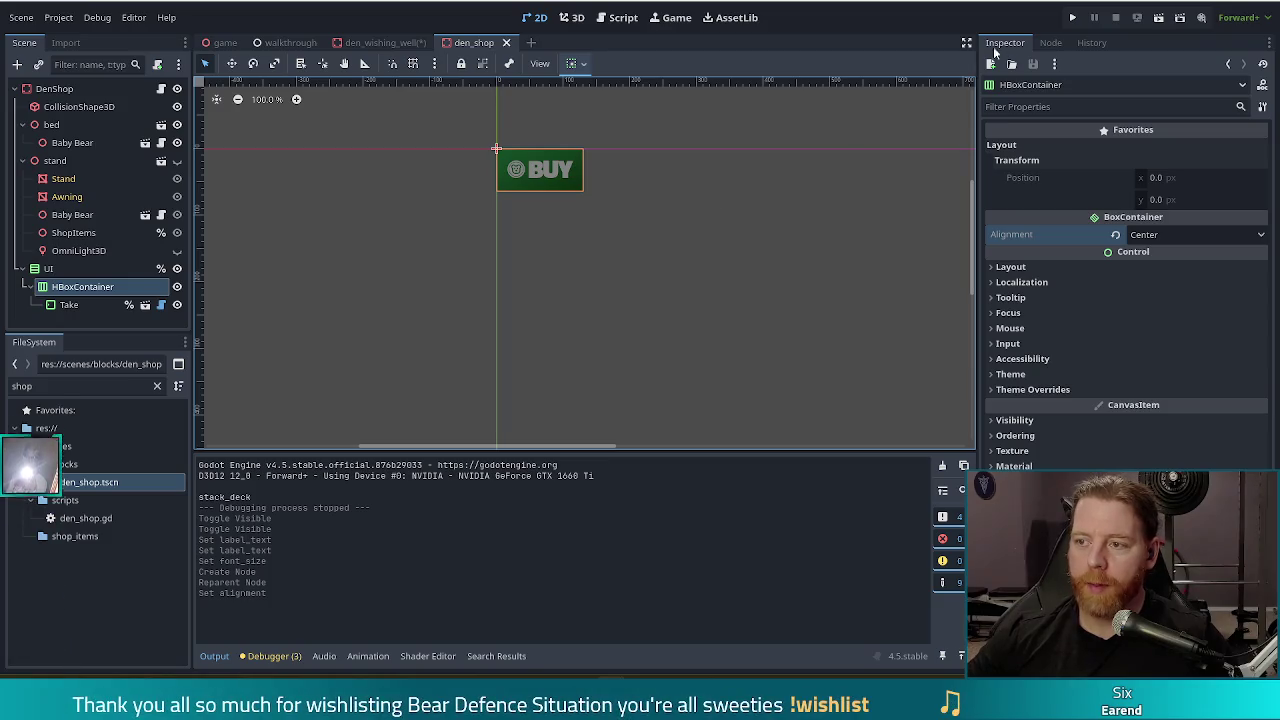
Run the game to test the shop, then hide the den_shop UI node and save.
left_click(1072, 17)
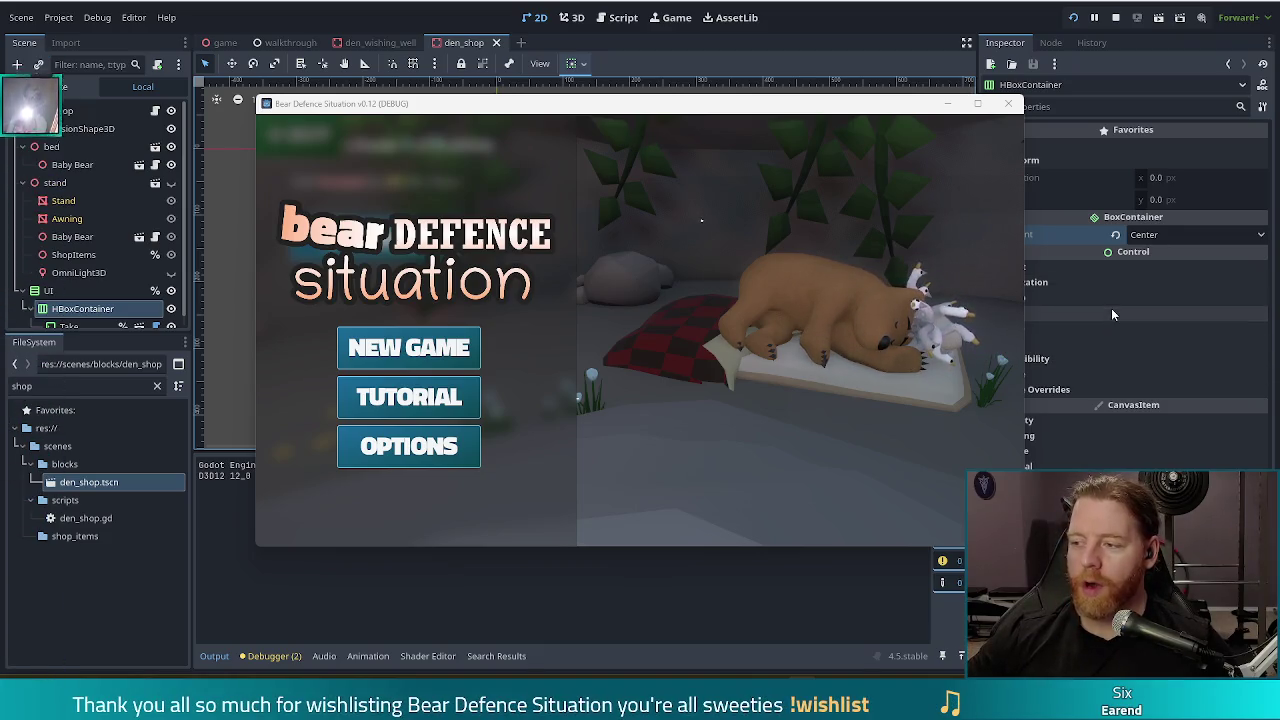
key("alt+Tab")
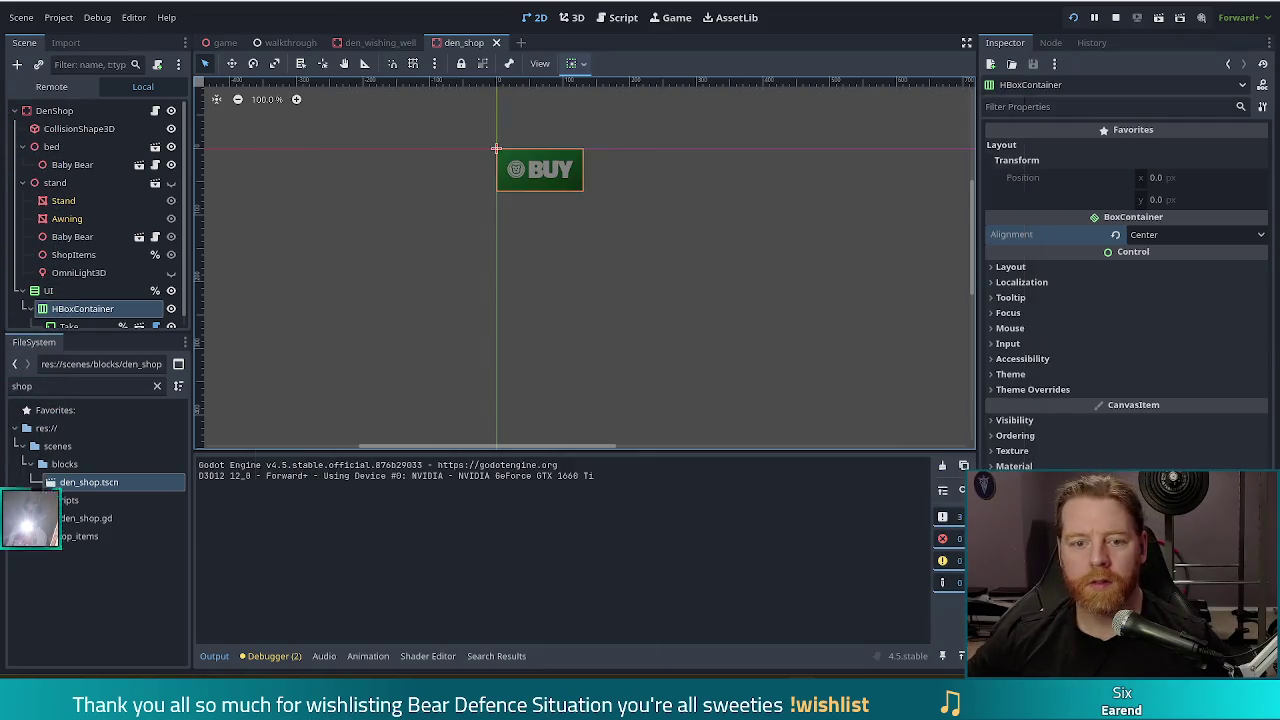
left_click(172, 291)
key("ctrl+s")
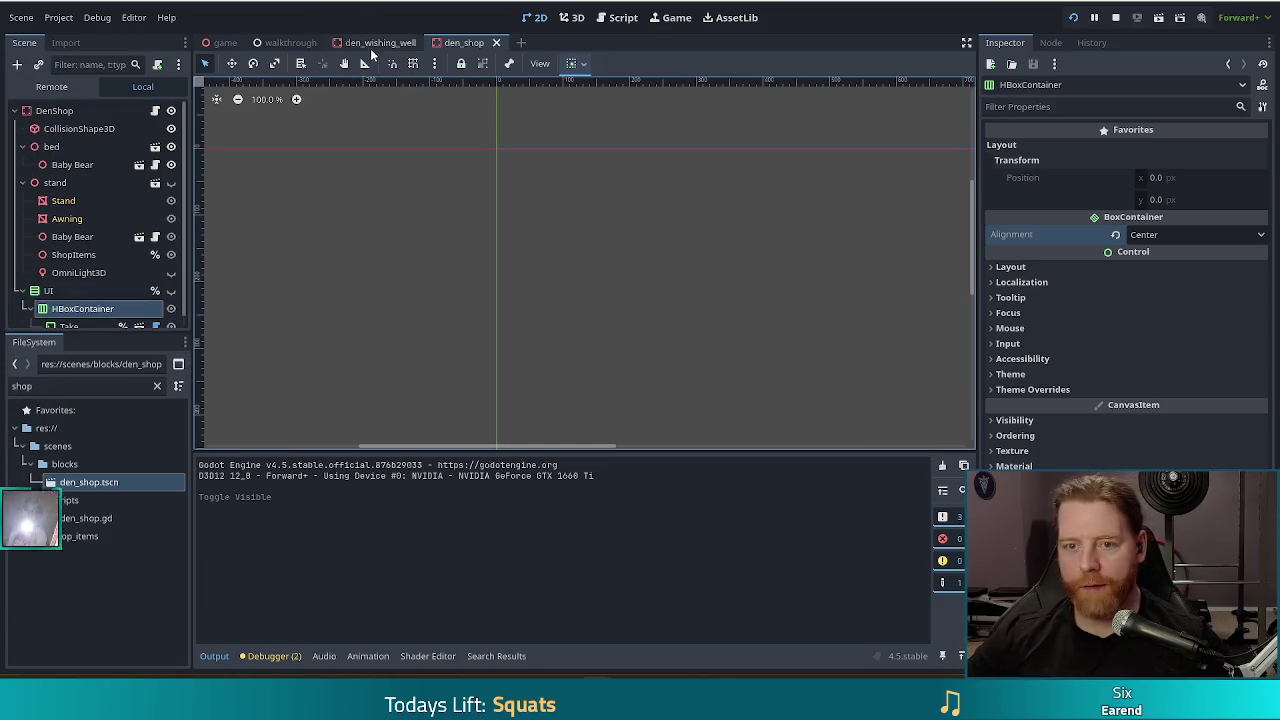
Hide the UI node in den_wishing_well and save the scene.
left_click(374, 43)
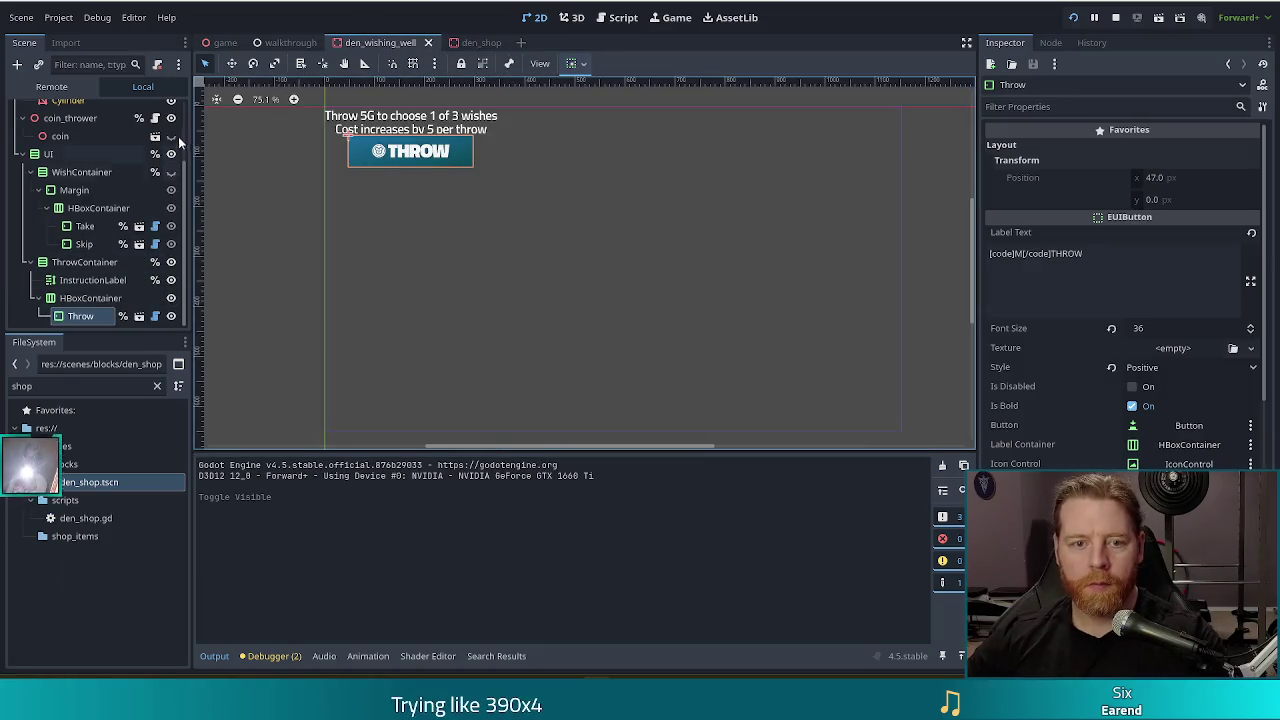
left_click(171, 154)
key("ctrl+s")
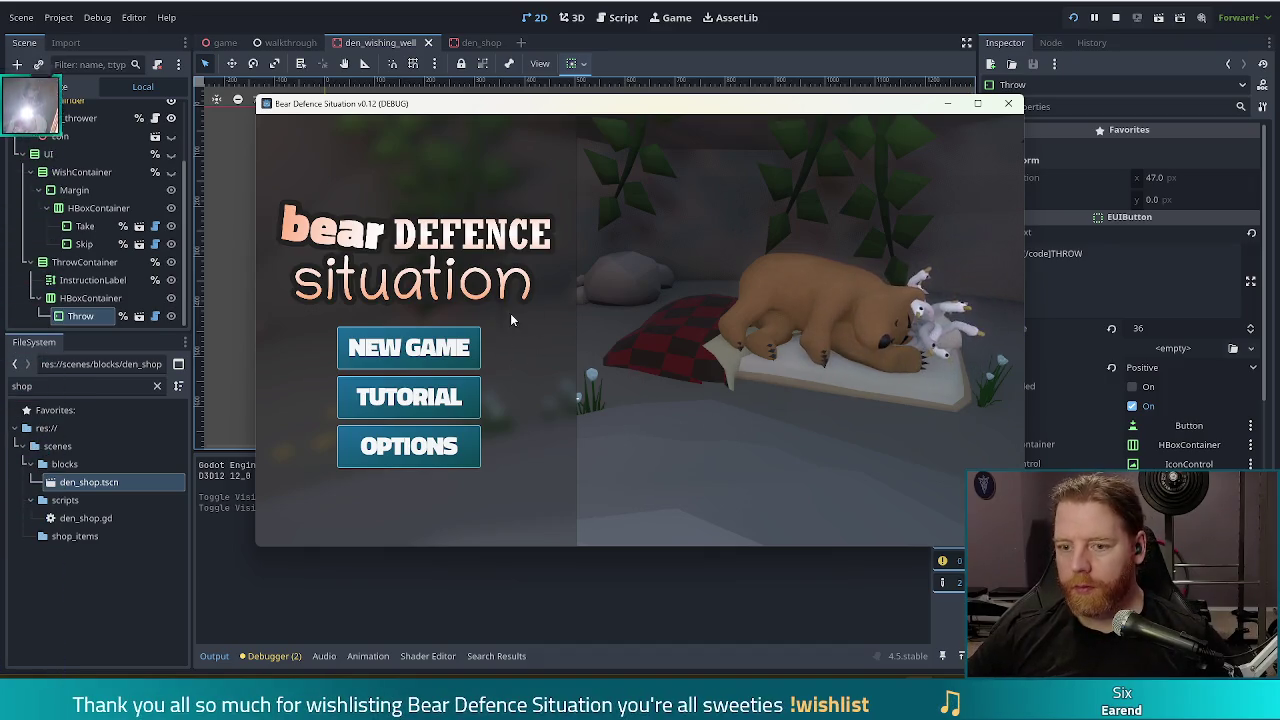
Start a new game, buy the Key from the shop, open the Wishing Well, then return to the editor.
left_click(430, 350)
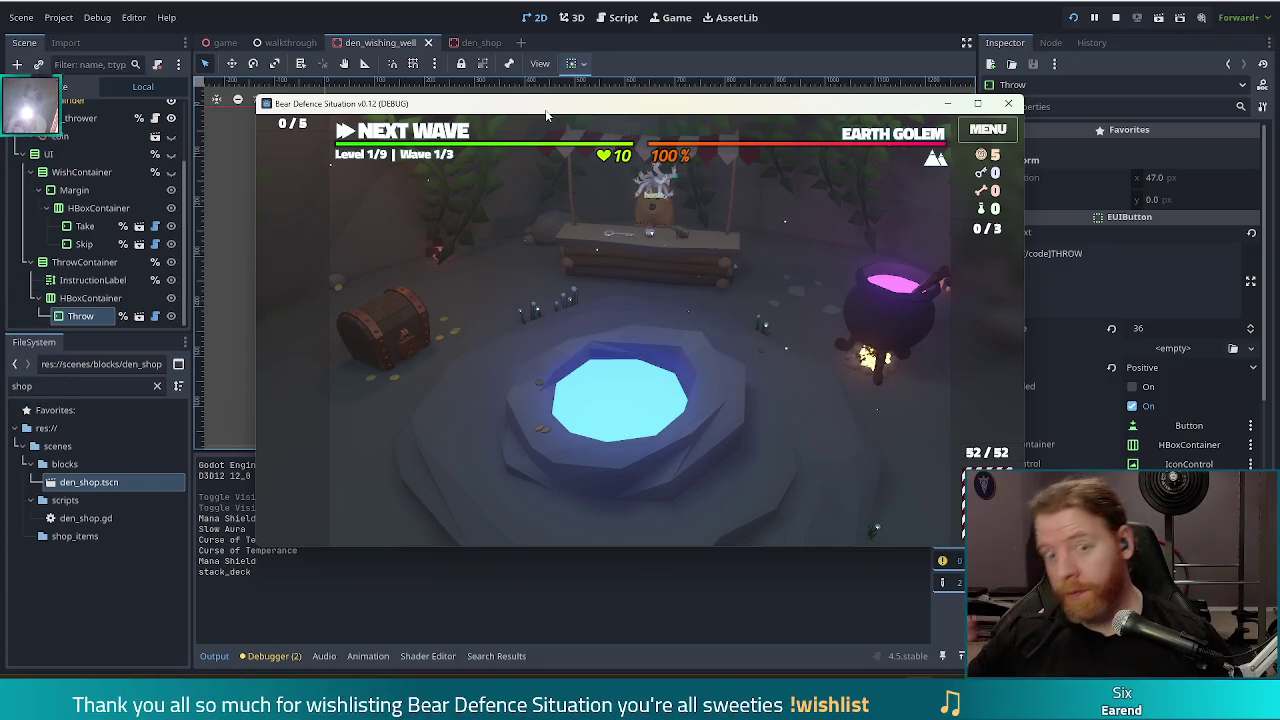
left_click(608, 264)
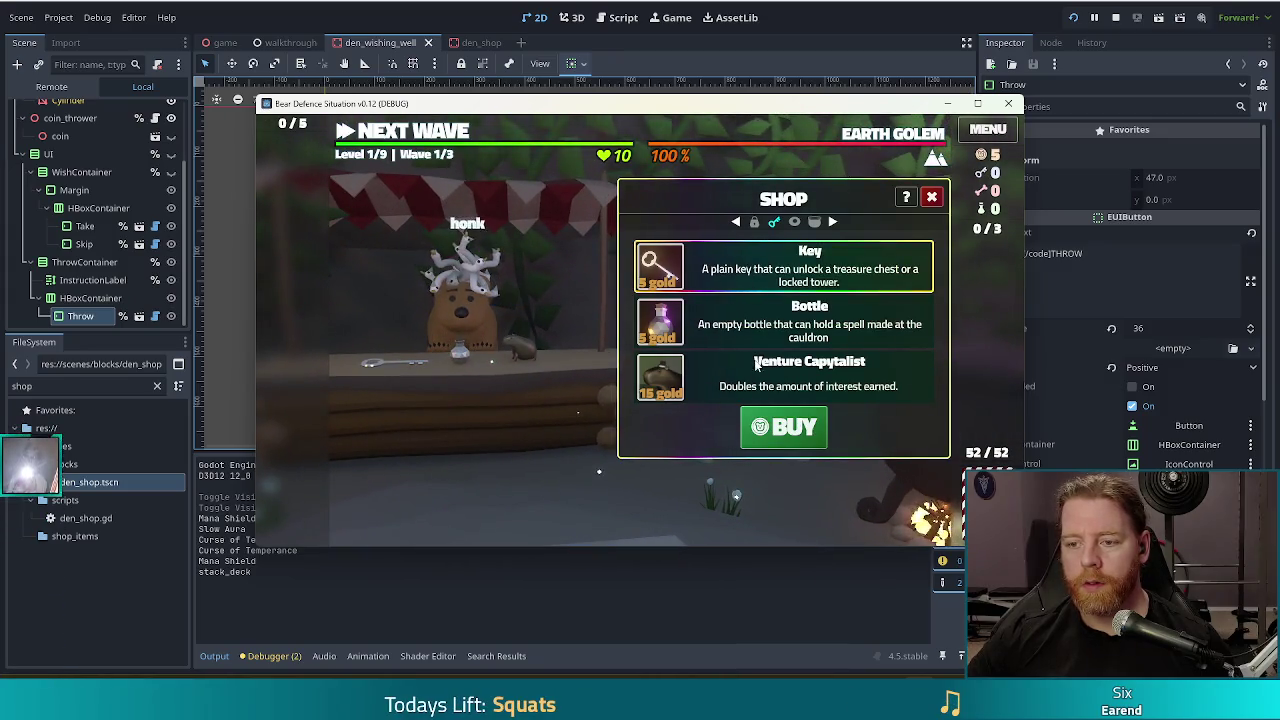
left_click(792, 427)
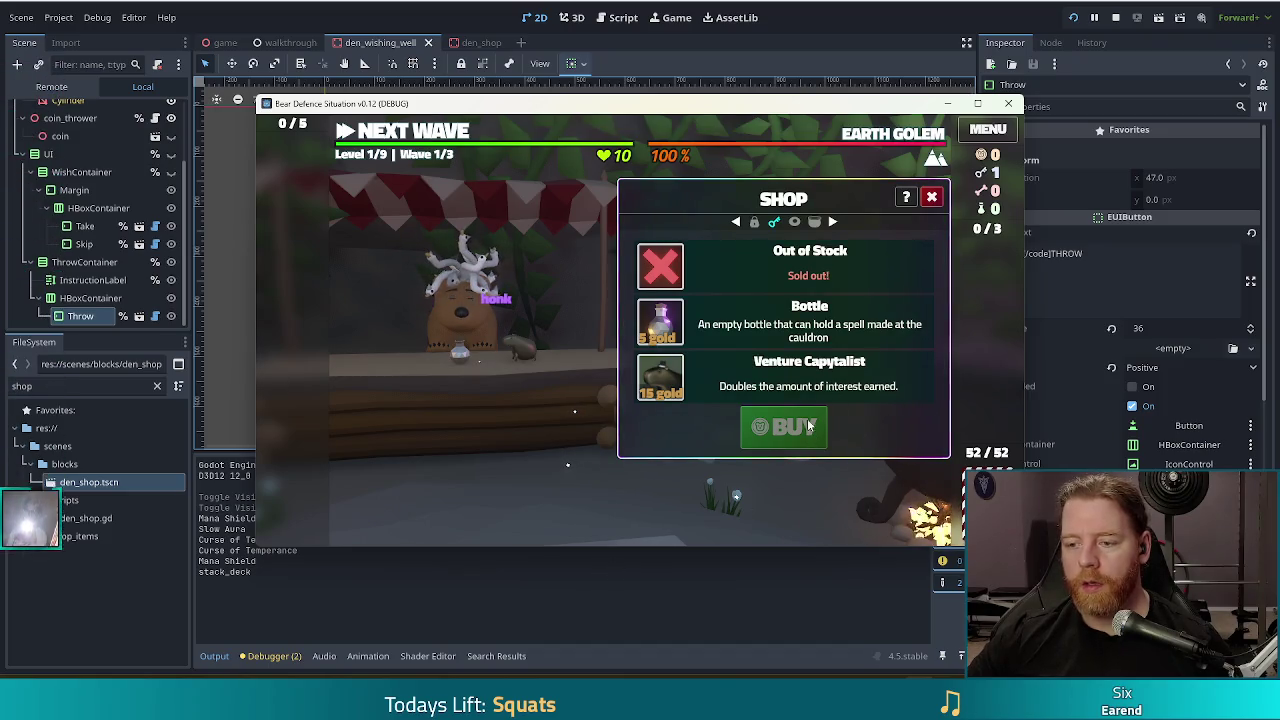
left_click(931, 197)
left_click(689, 506)
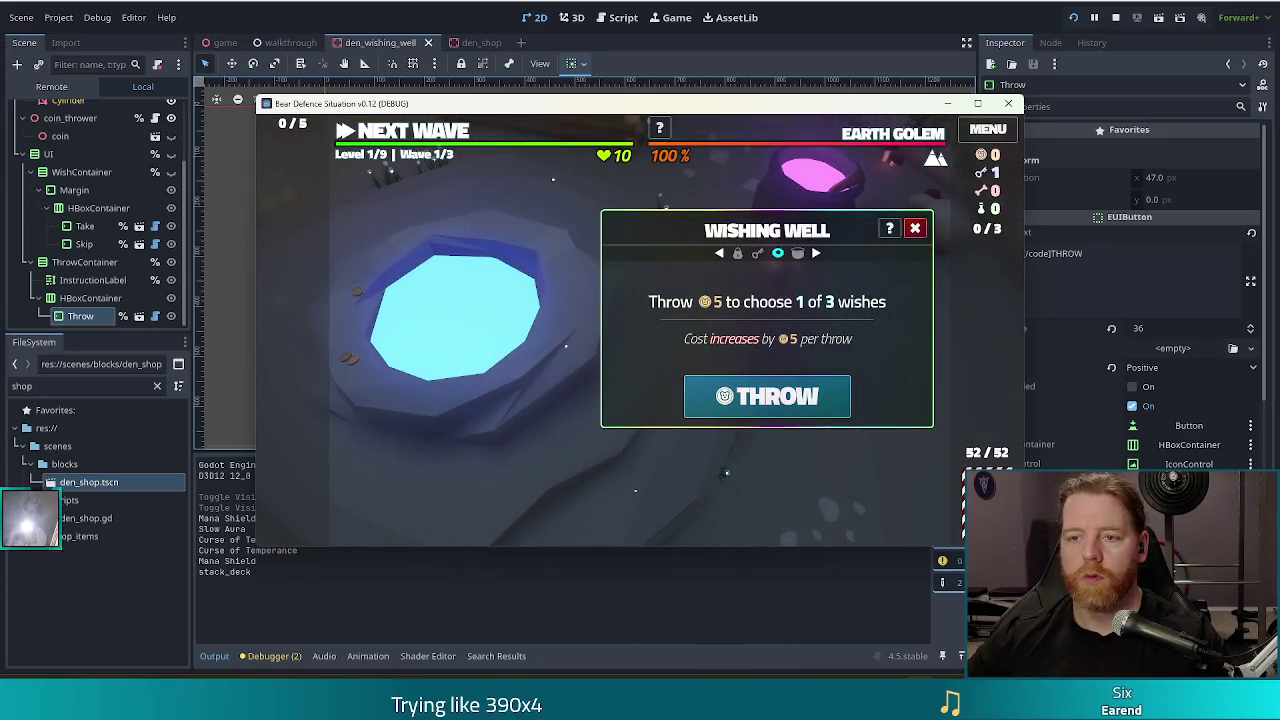
key("F8")
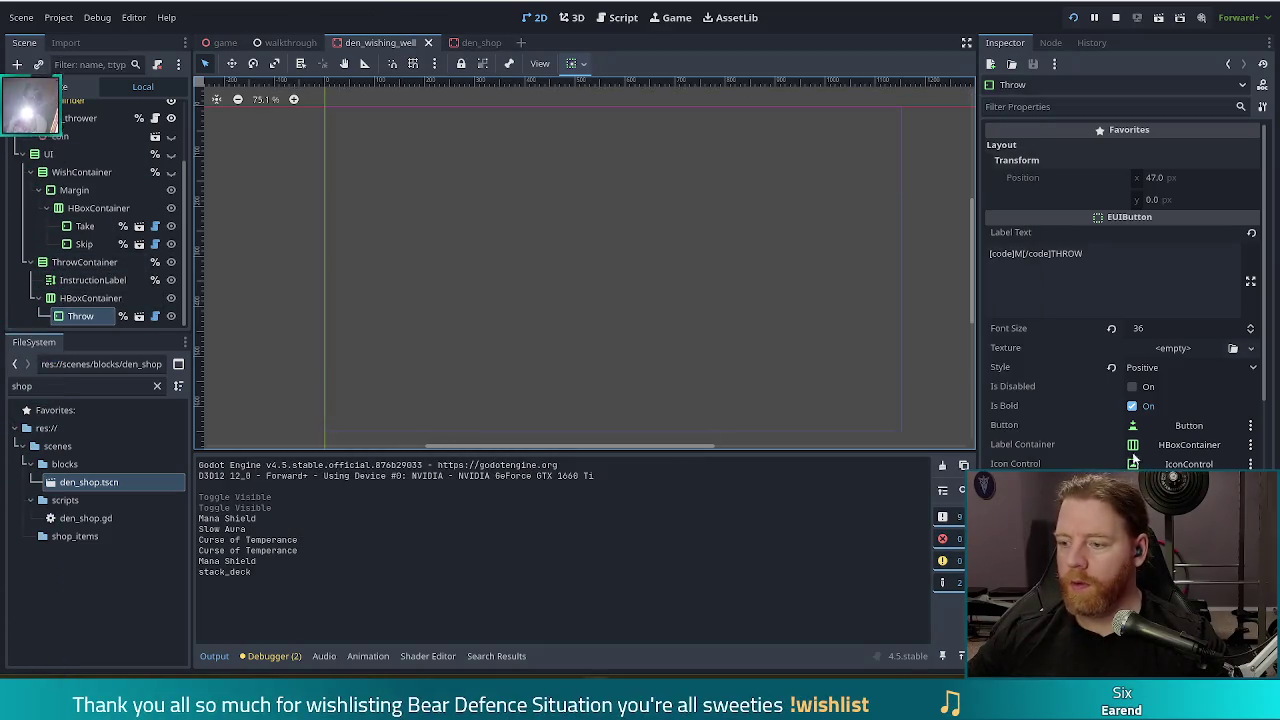
In den_shop, paste a value into the HBoxContainer's Custom Minimum Size.
scroll(1110, 442, "down", 3)
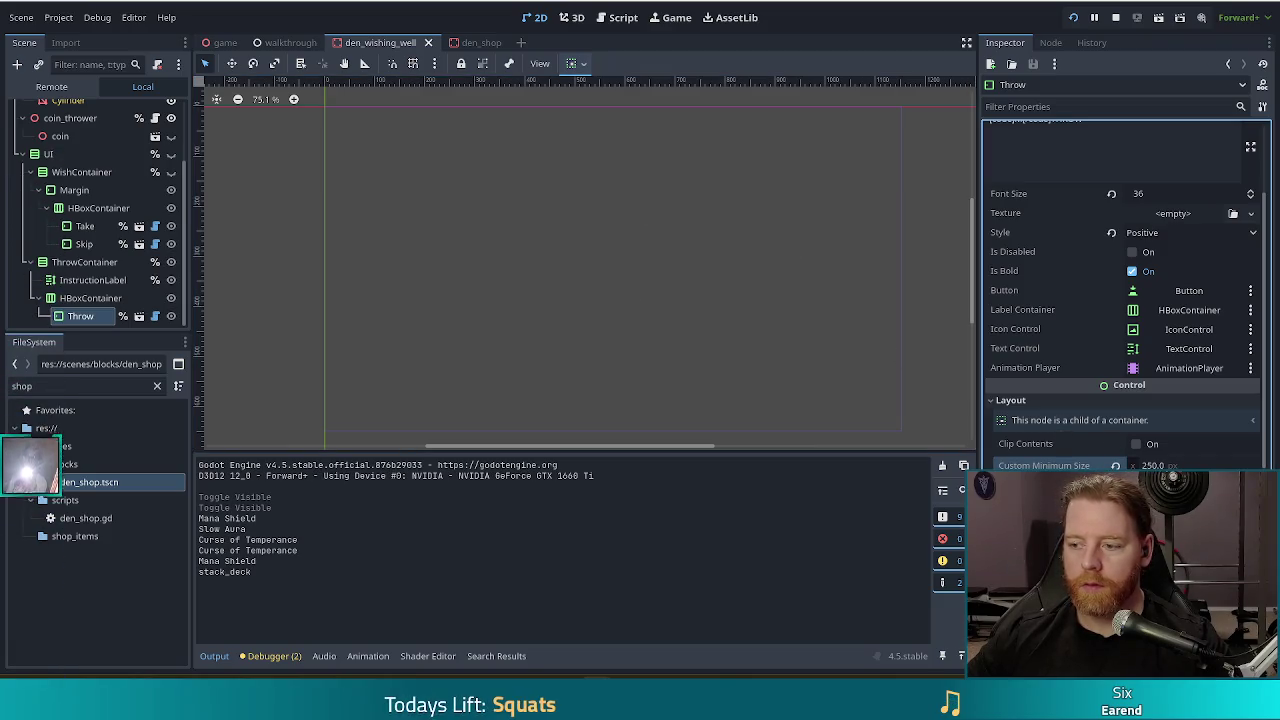
key("ctrl+Tab")
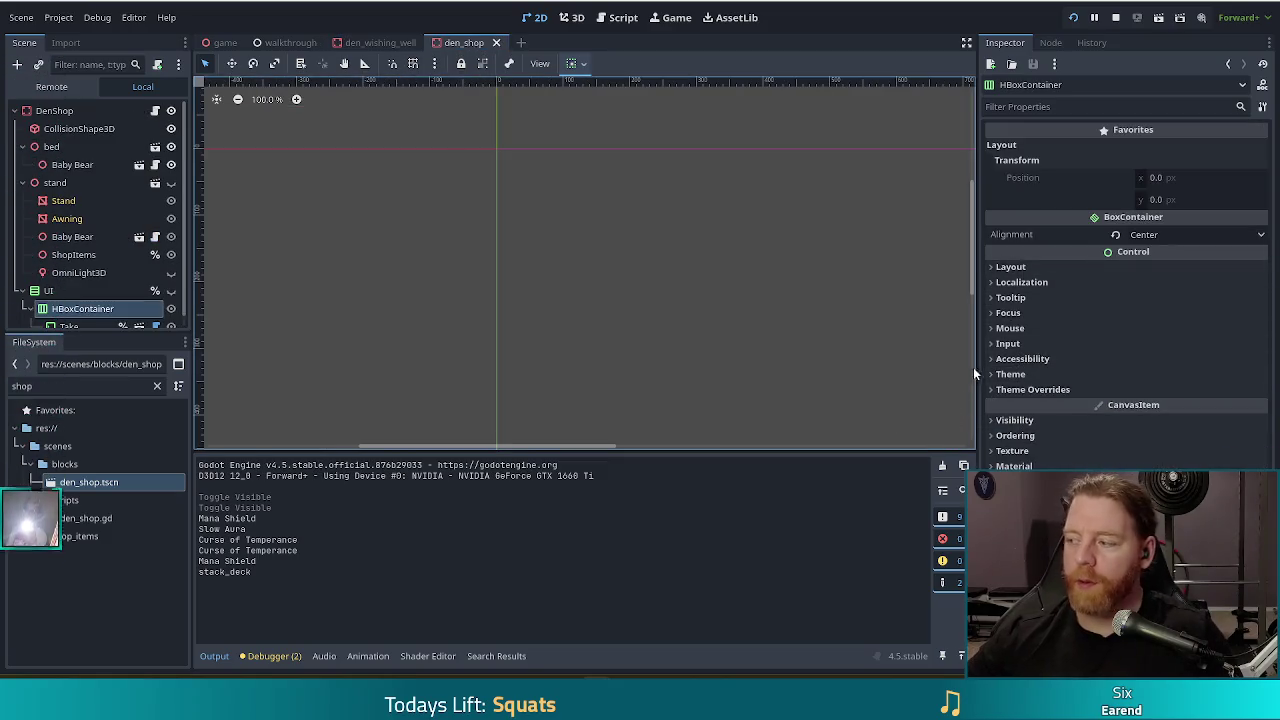
left_click(1010, 267)
left_click(1026, 418)
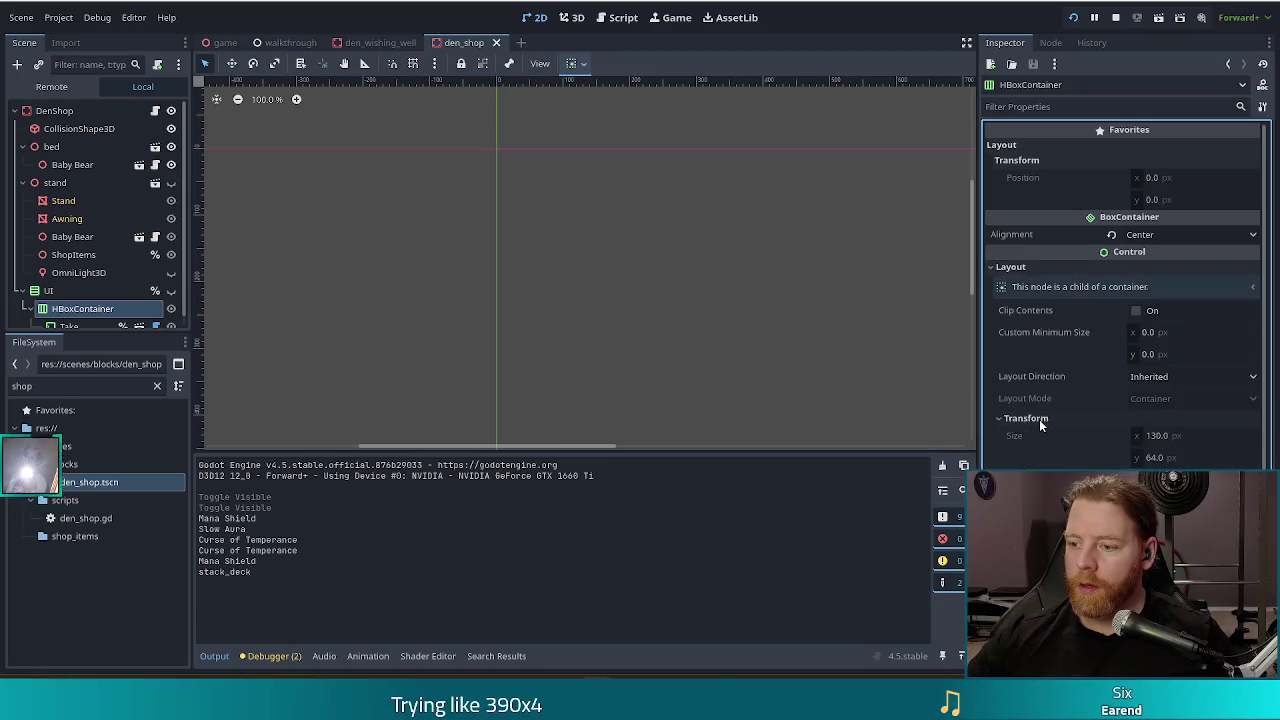
right_click(1058, 332)
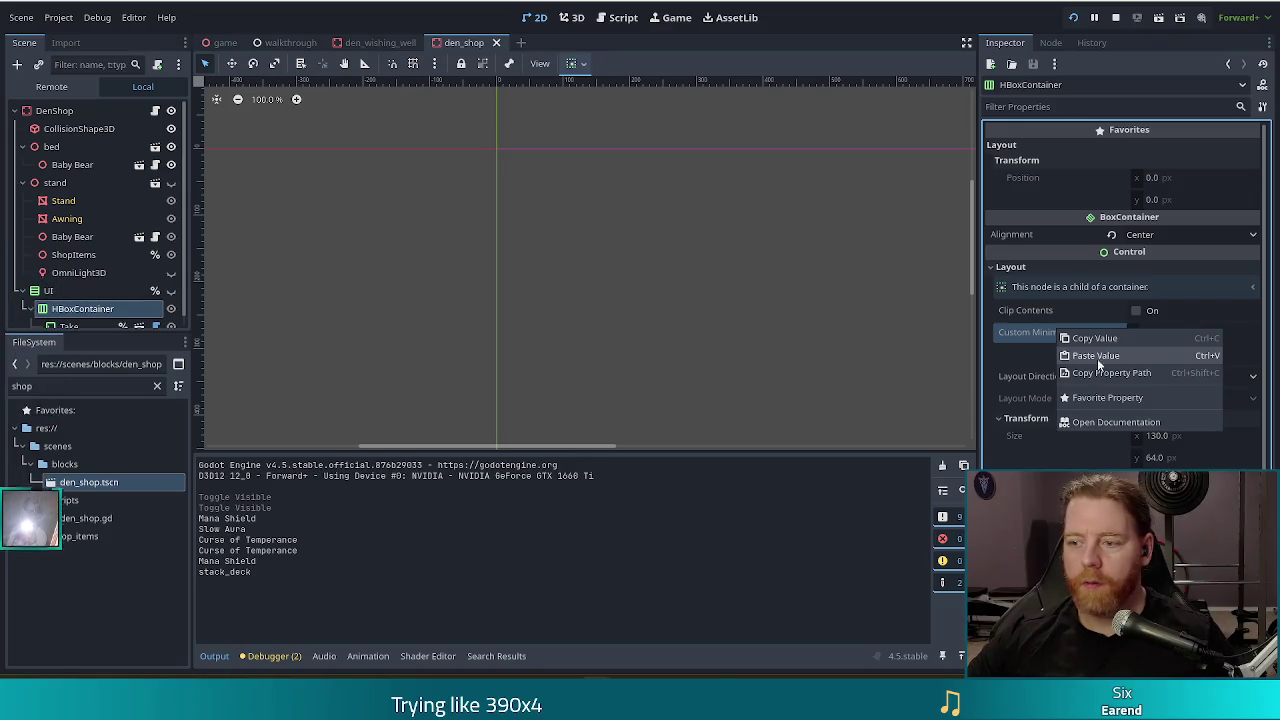
left_click(1104, 356)
Paste 250 × 30 as the Take button's Custom Minimum Size.
left_click(137, 330)
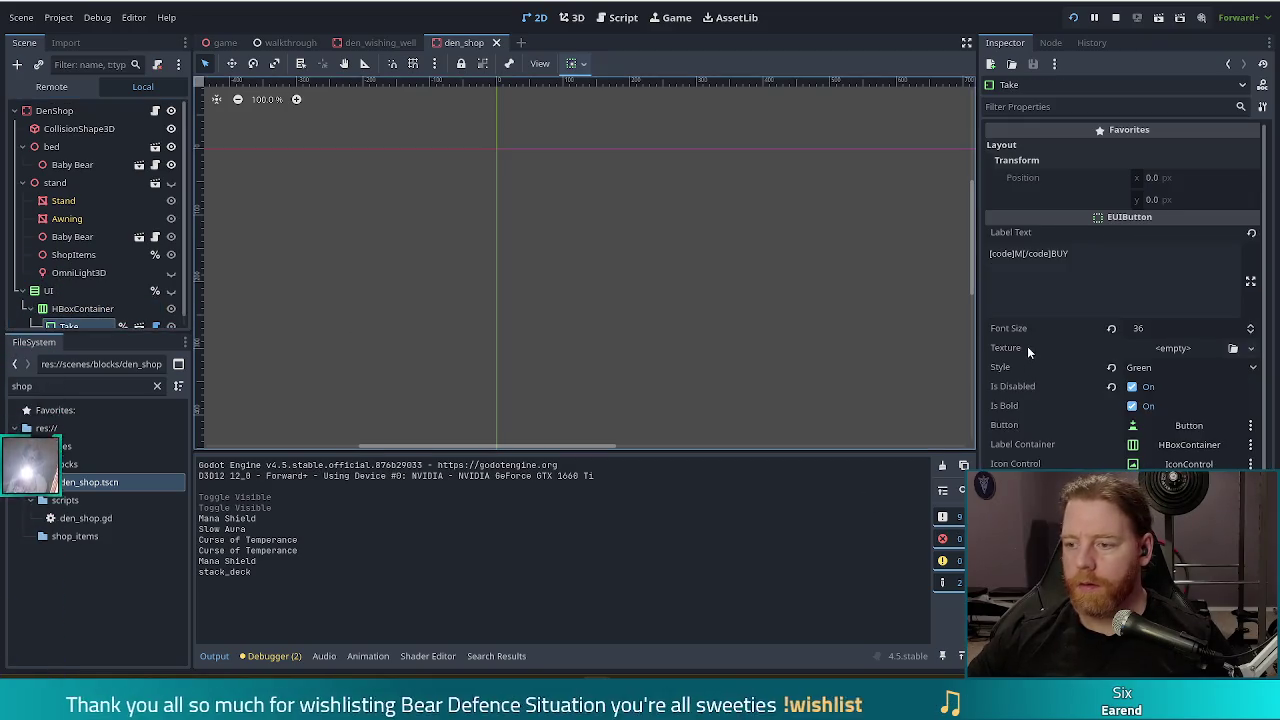
scroll(1063, 279, "down", 6)
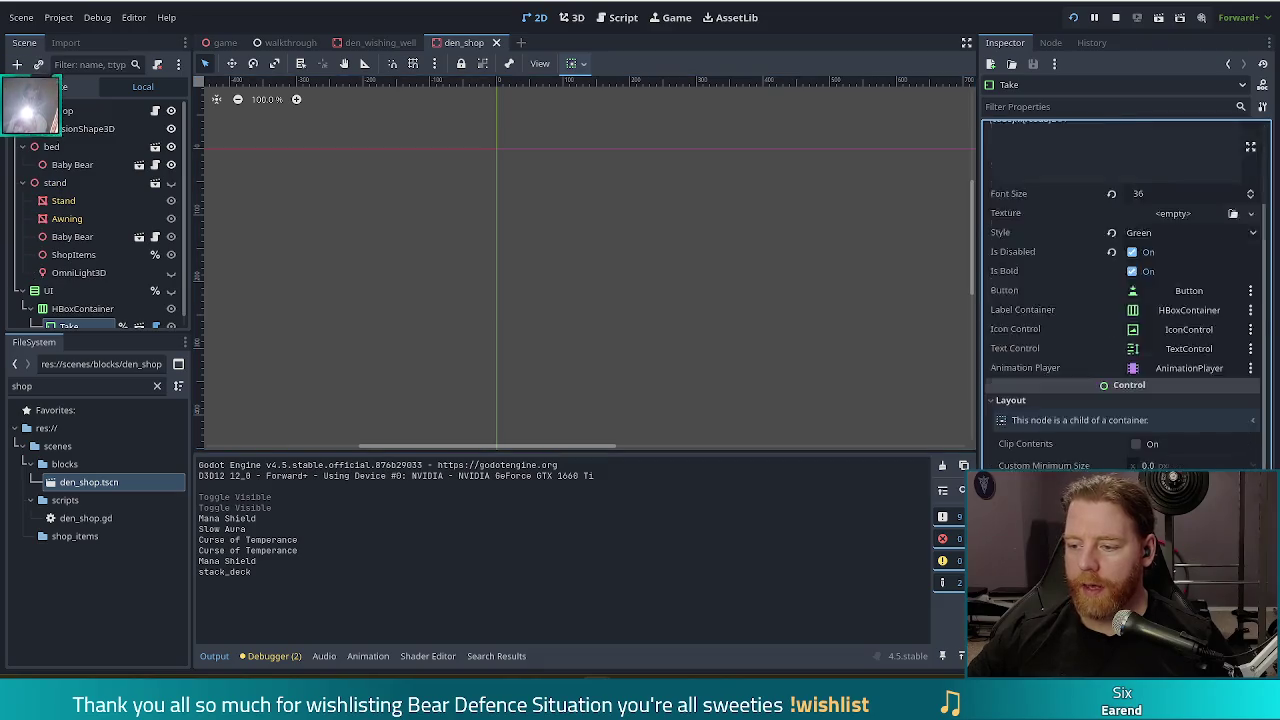
right_click(1066, 264)
left_click(1104, 291)
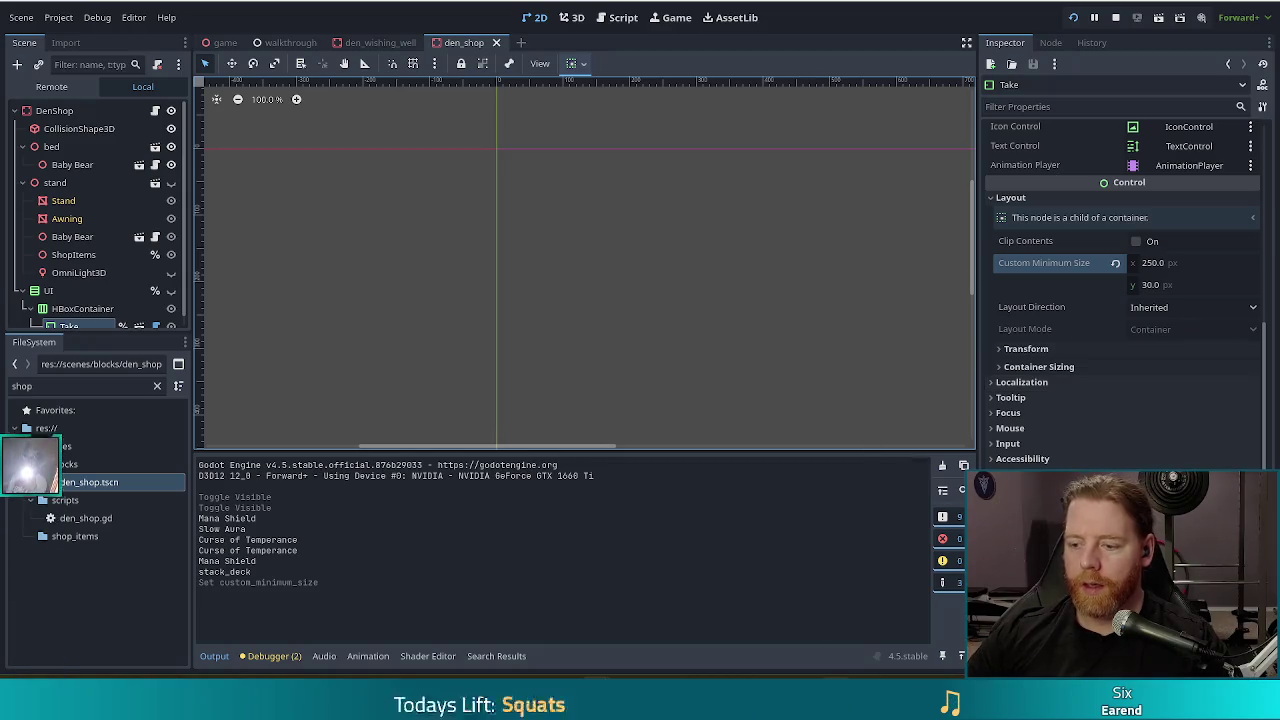
key("alt+Tab")
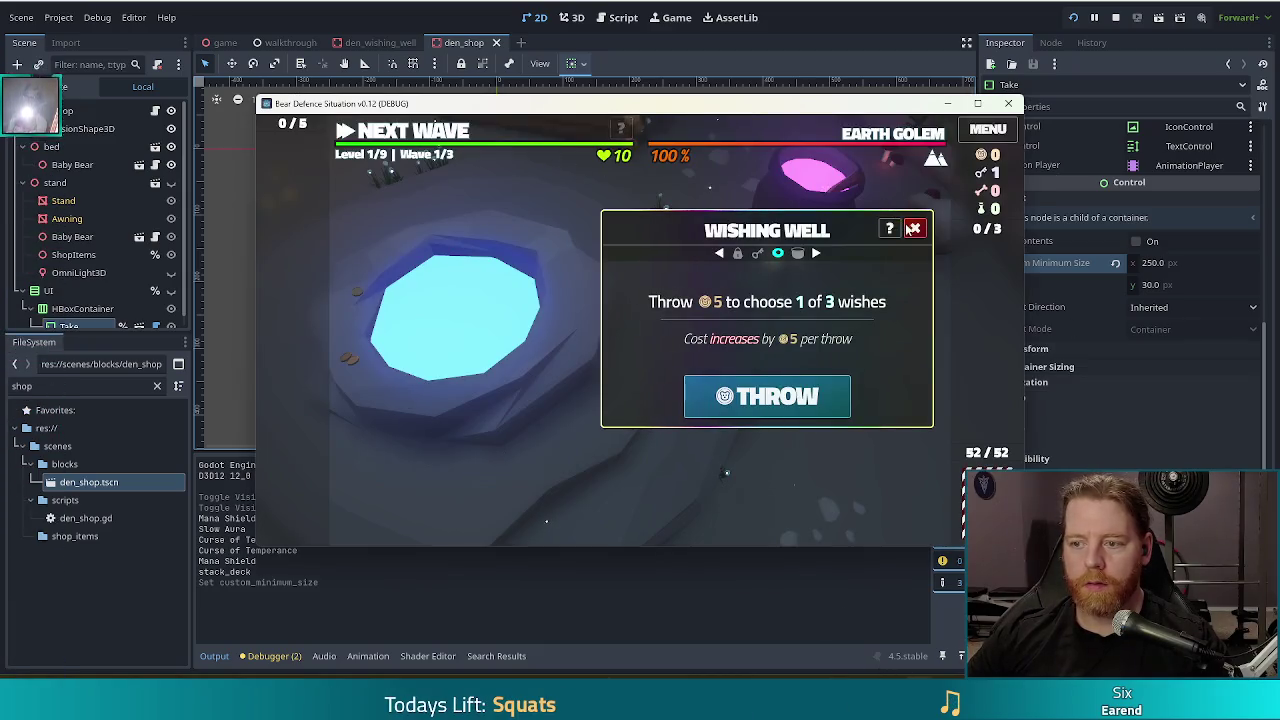
Check the shop panel in the running game, then restart it with F5.
left_click(719, 253)
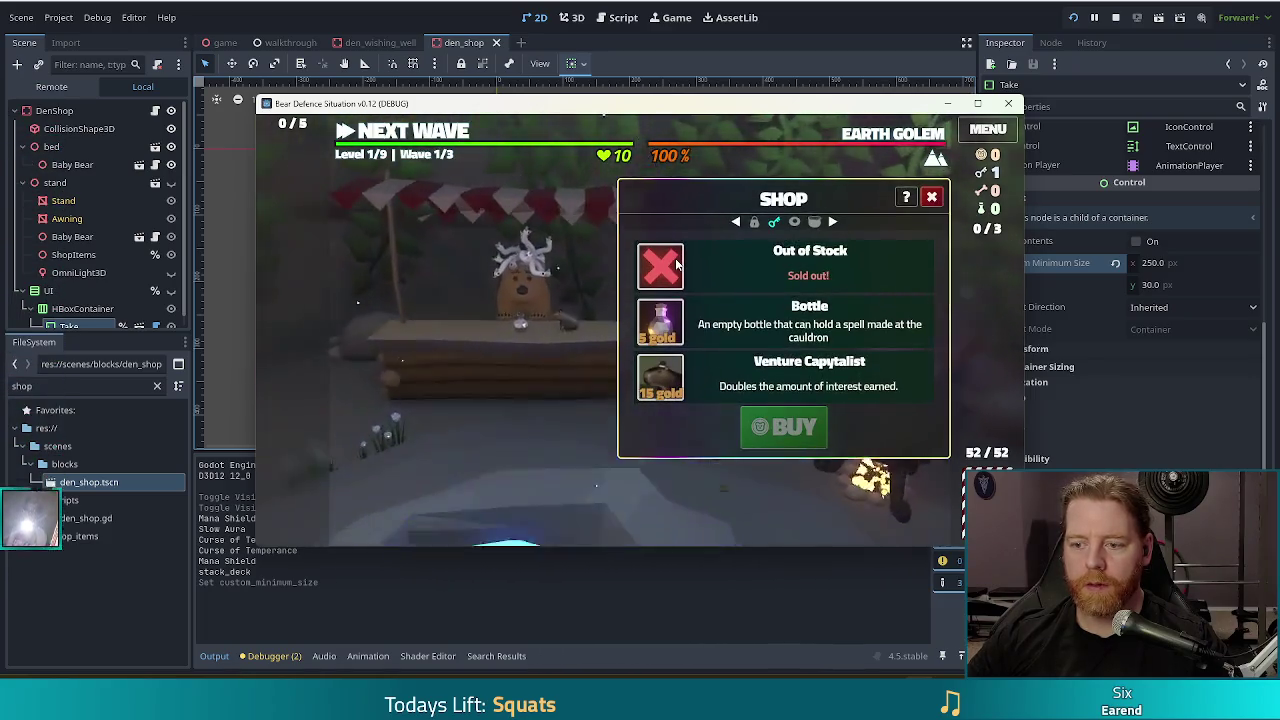
key("F5")
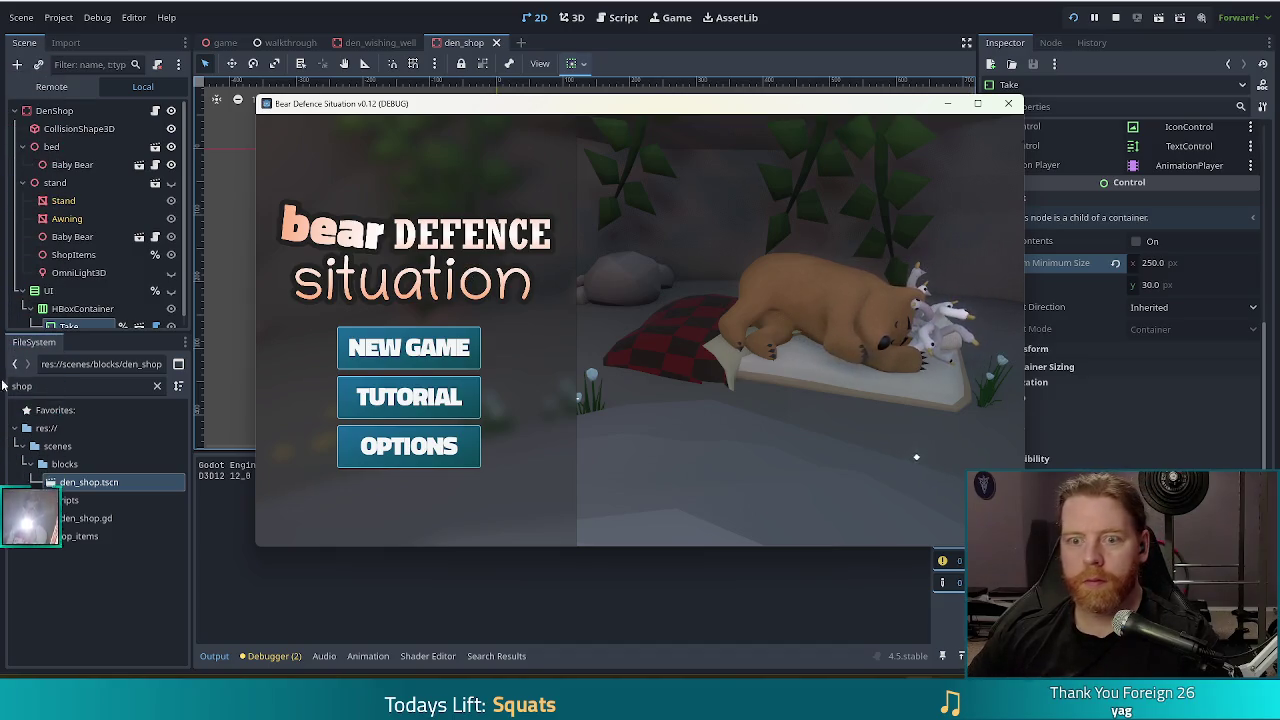
Start a new game and open the shop panel listing Key, Bottle and Colony.
left_click(409, 347)
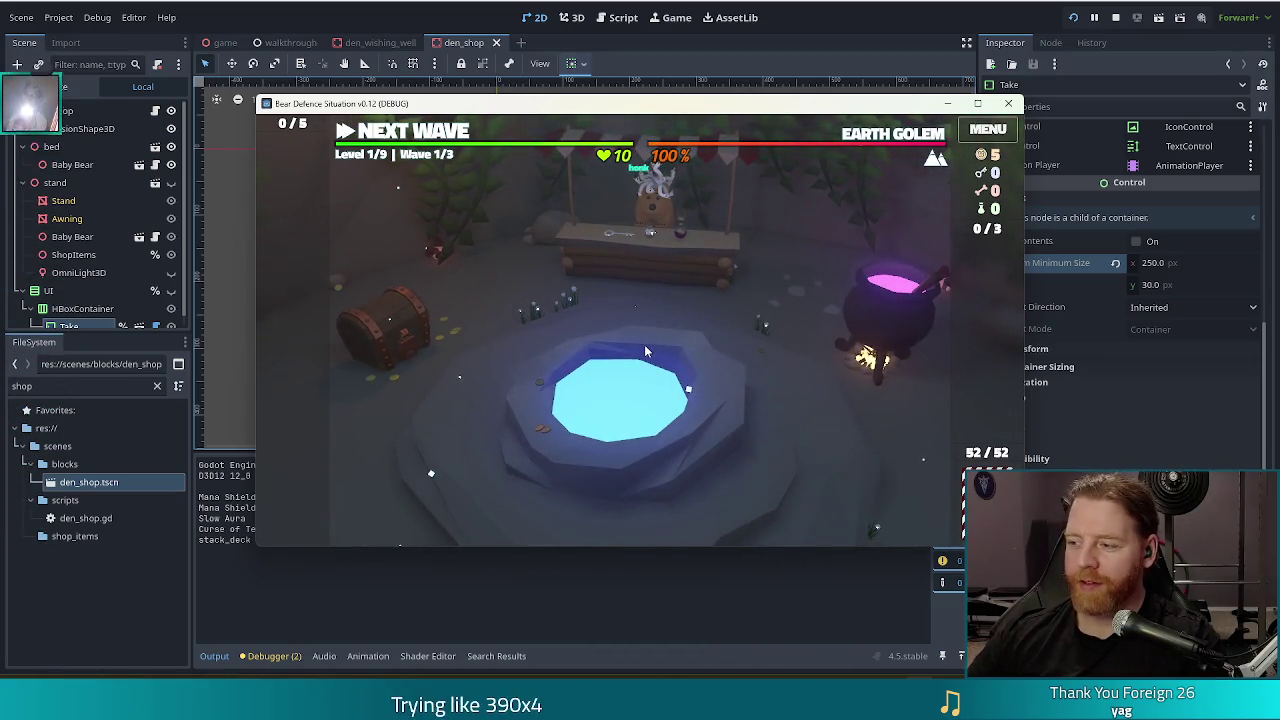
left_click(700, 262)
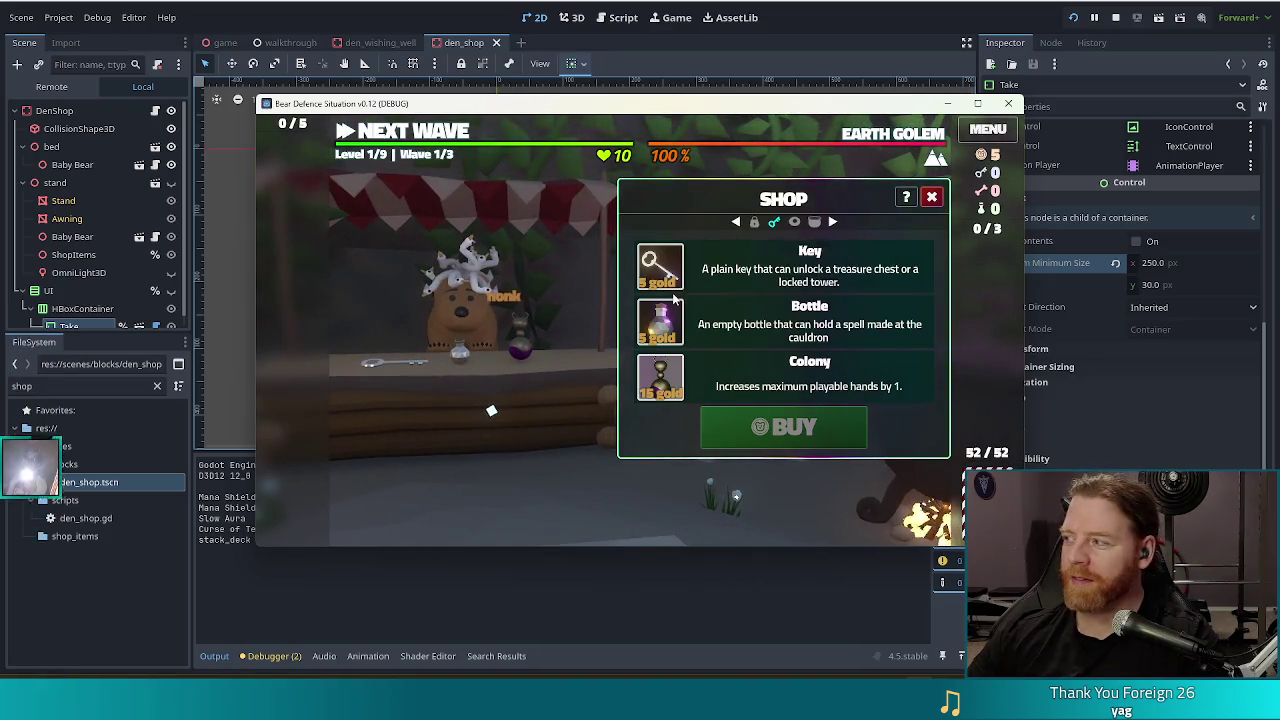
mouse_move(660, 318)
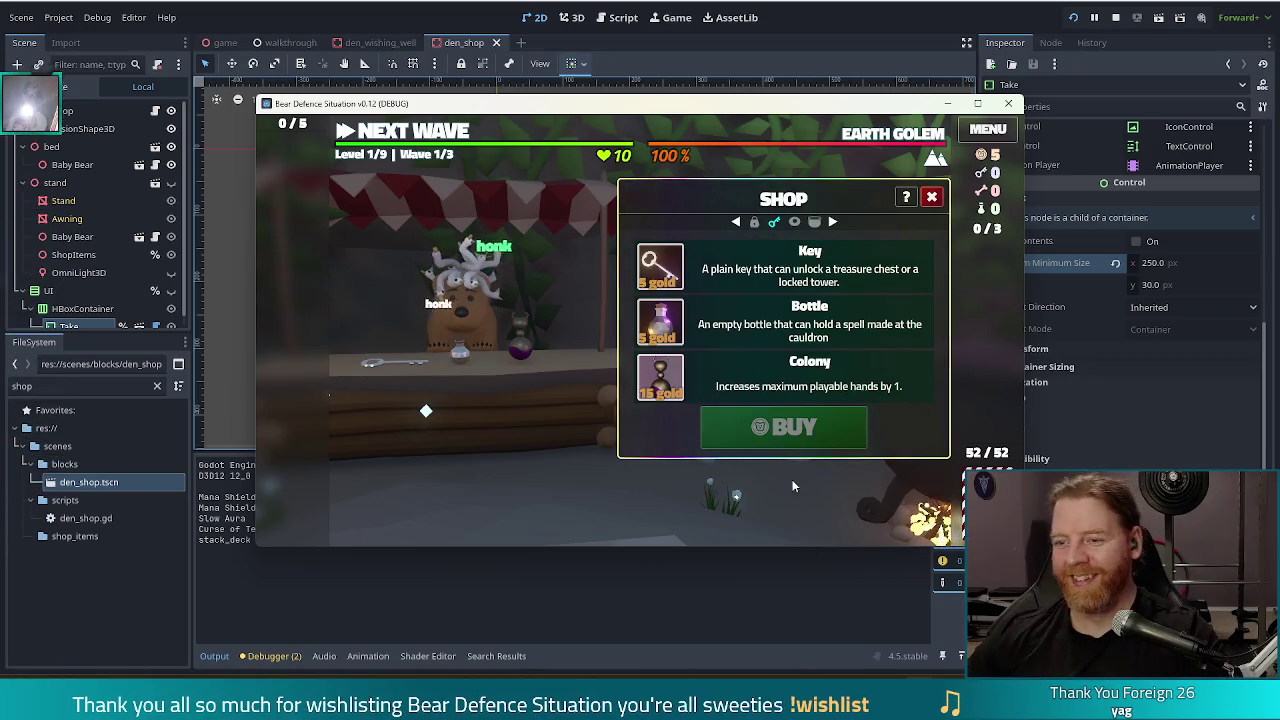
Buy the Key from the shop and close the shop panel.
left_click(724, 287)
left_click(756, 424)
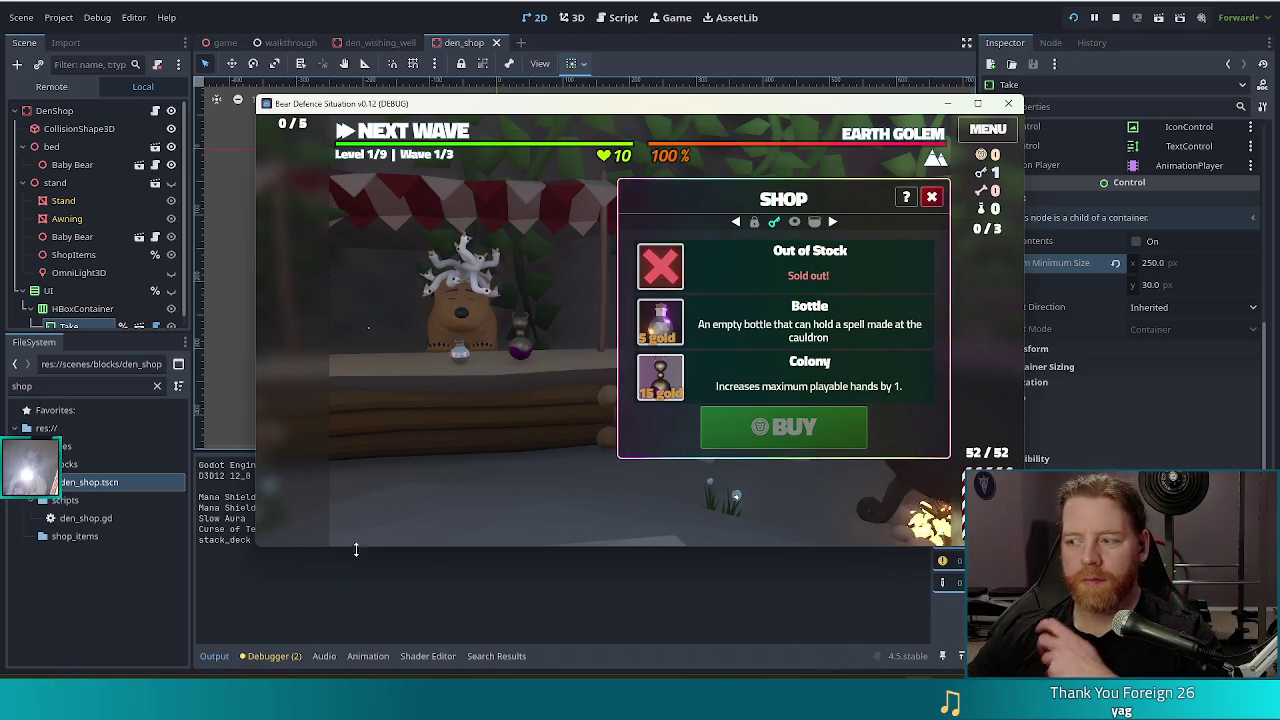
key("XF86AudioLowerVolume")
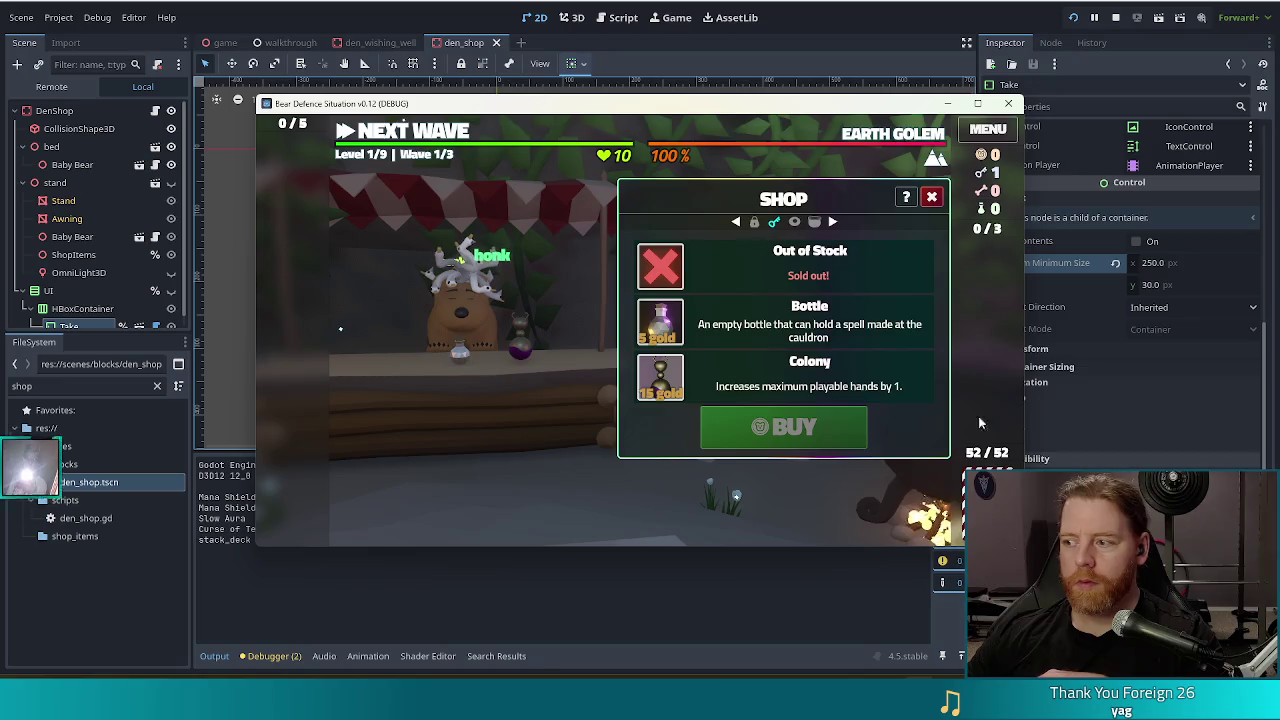
left_click(928, 198)
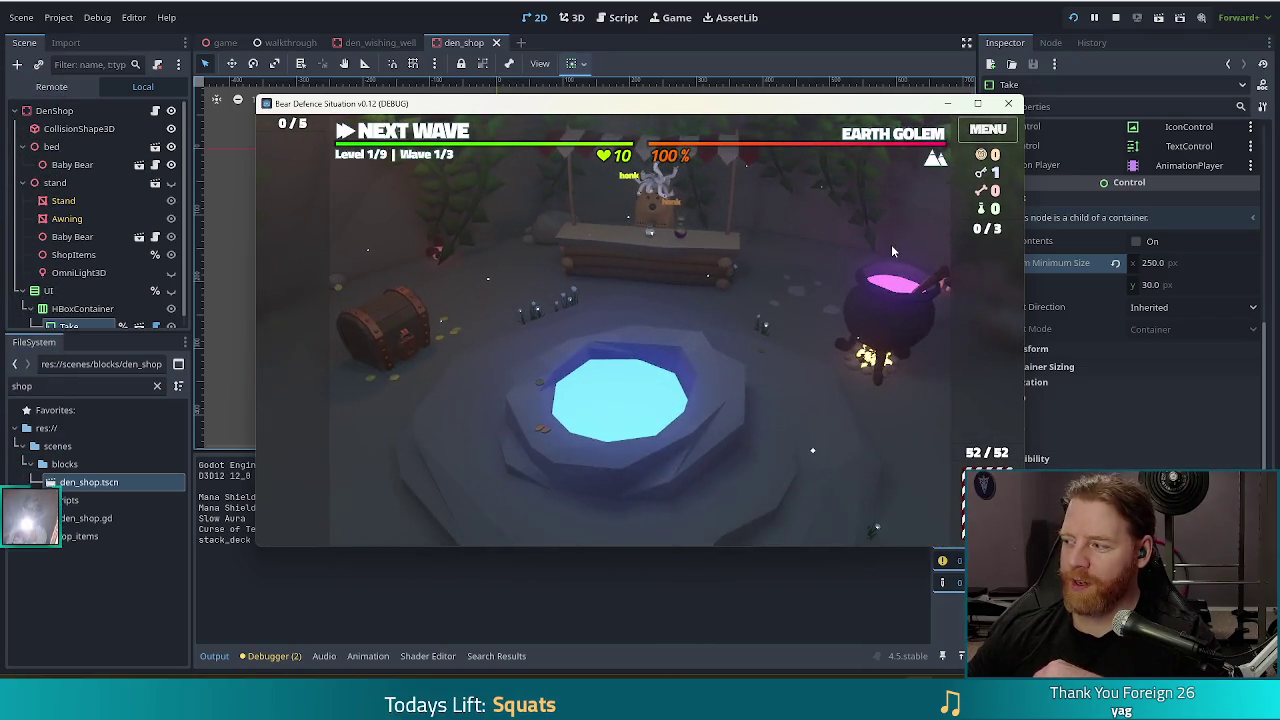
Check the hoard and shop panels again, then open the Wishing Well panel.
left_click(389, 321)
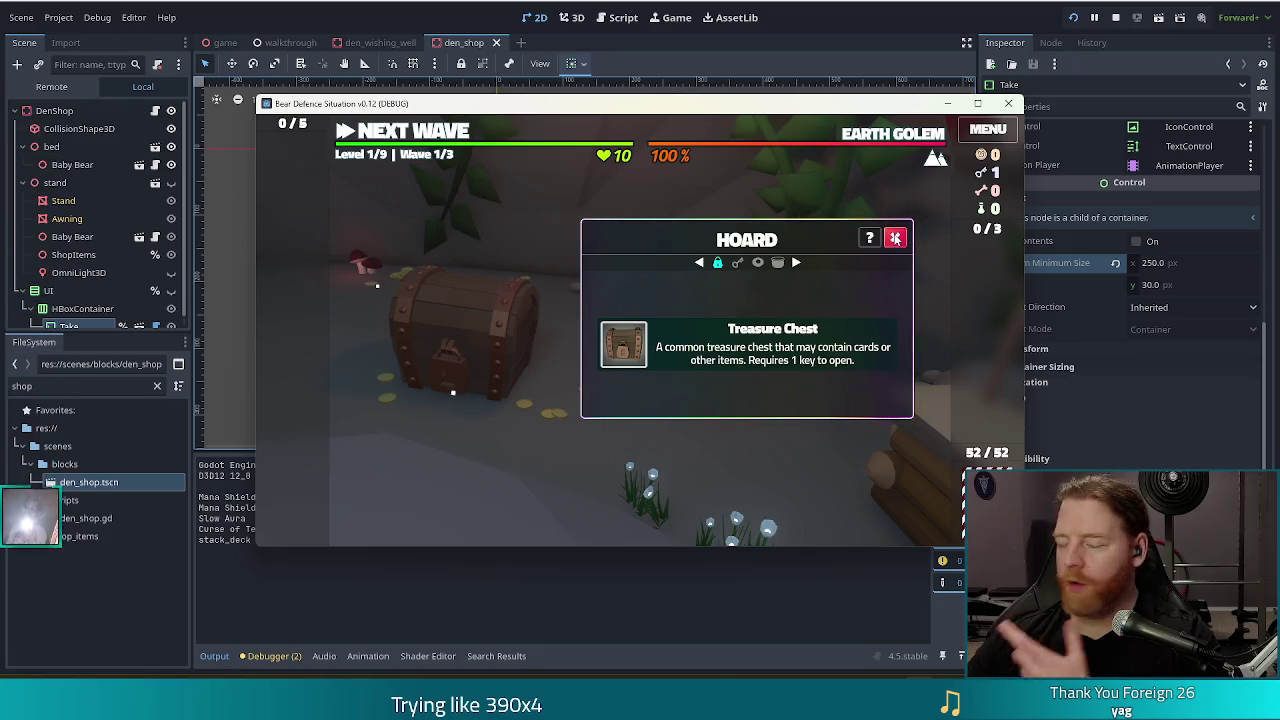
left_click(895, 237)
left_click(890, 340)
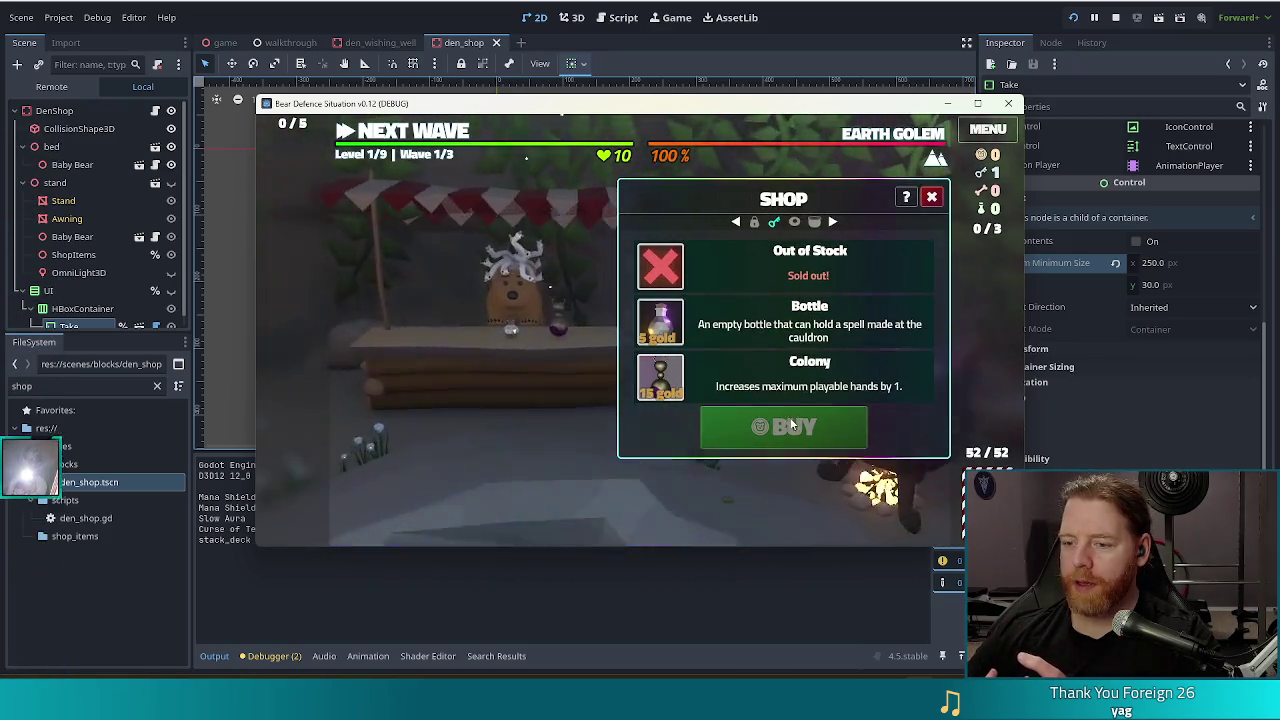
left_click(694, 499)
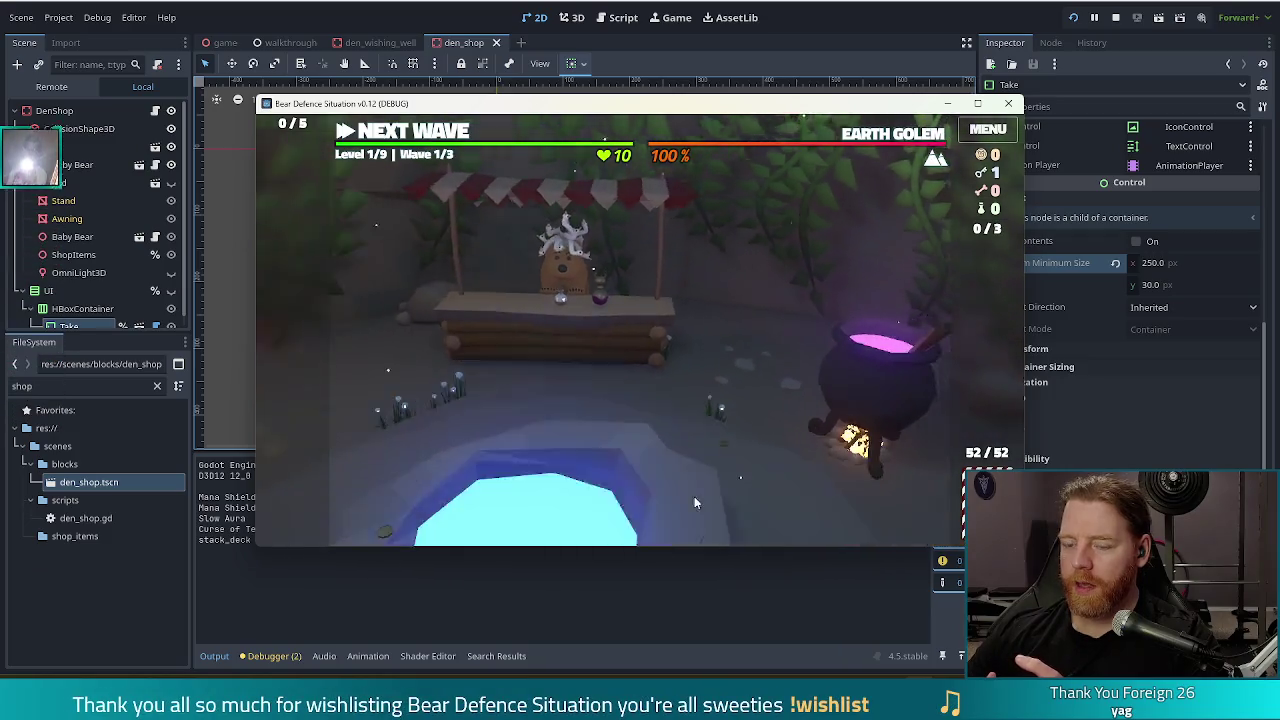
left_click(694, 502)
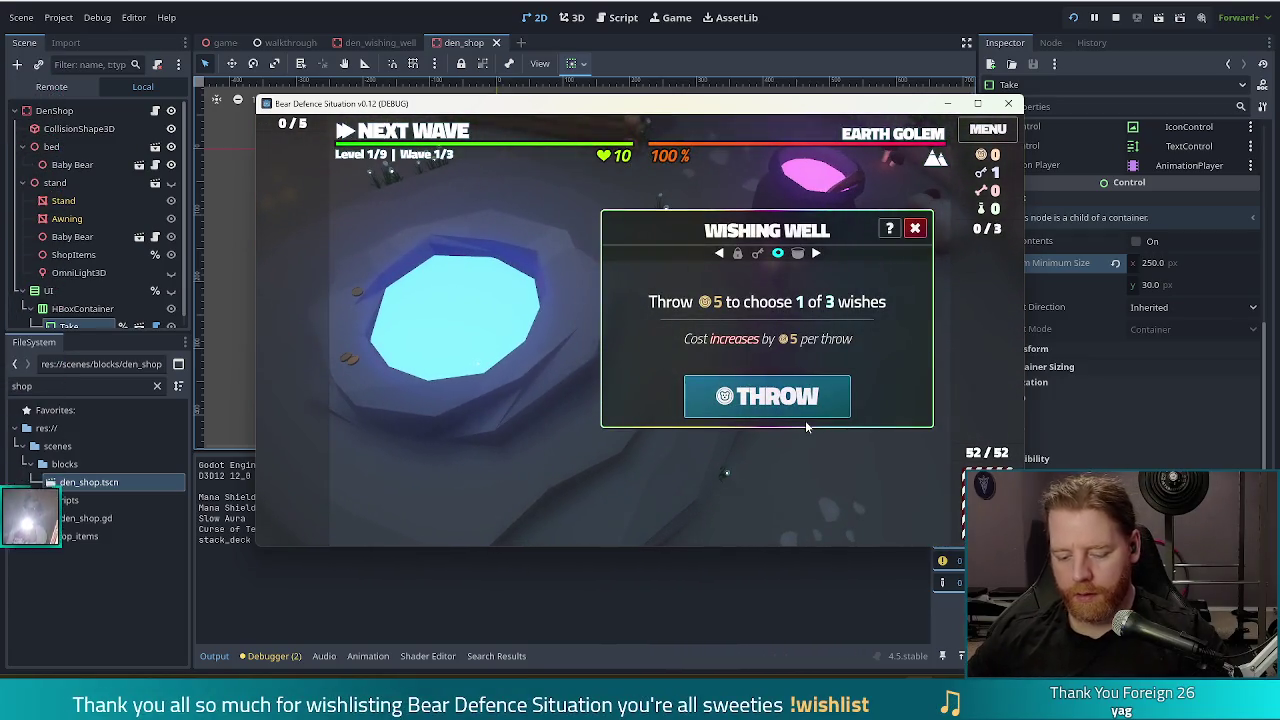
Run test_kit in the console, throw a wish, then open the Treasure Chest's Hoard panel.
key("grave")
type("te")
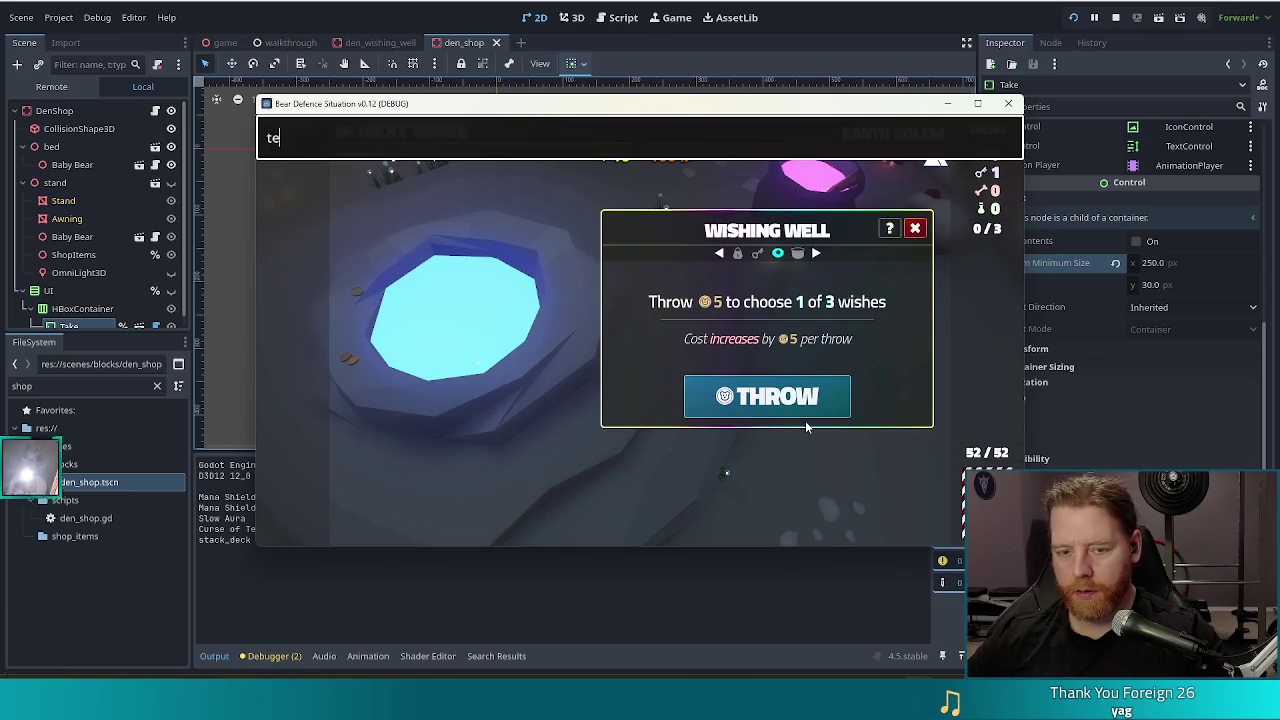
type("st_kit")
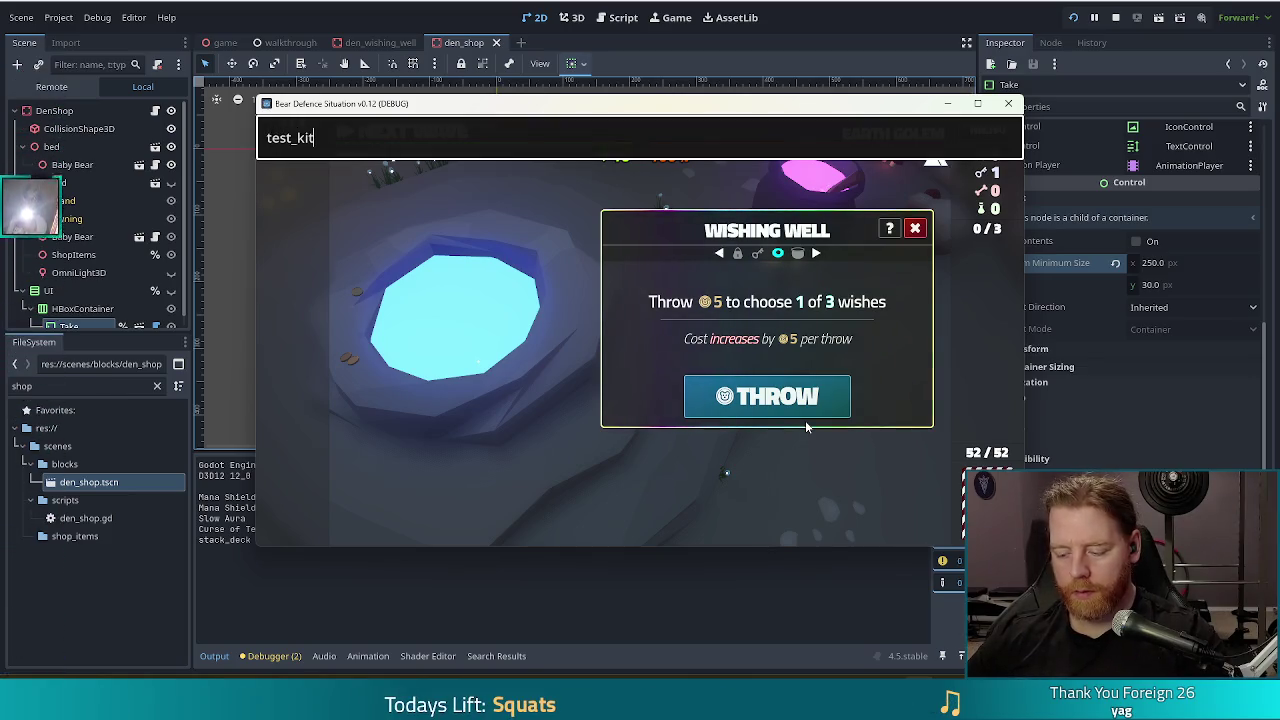
key("Return")
left_click(807, 400)
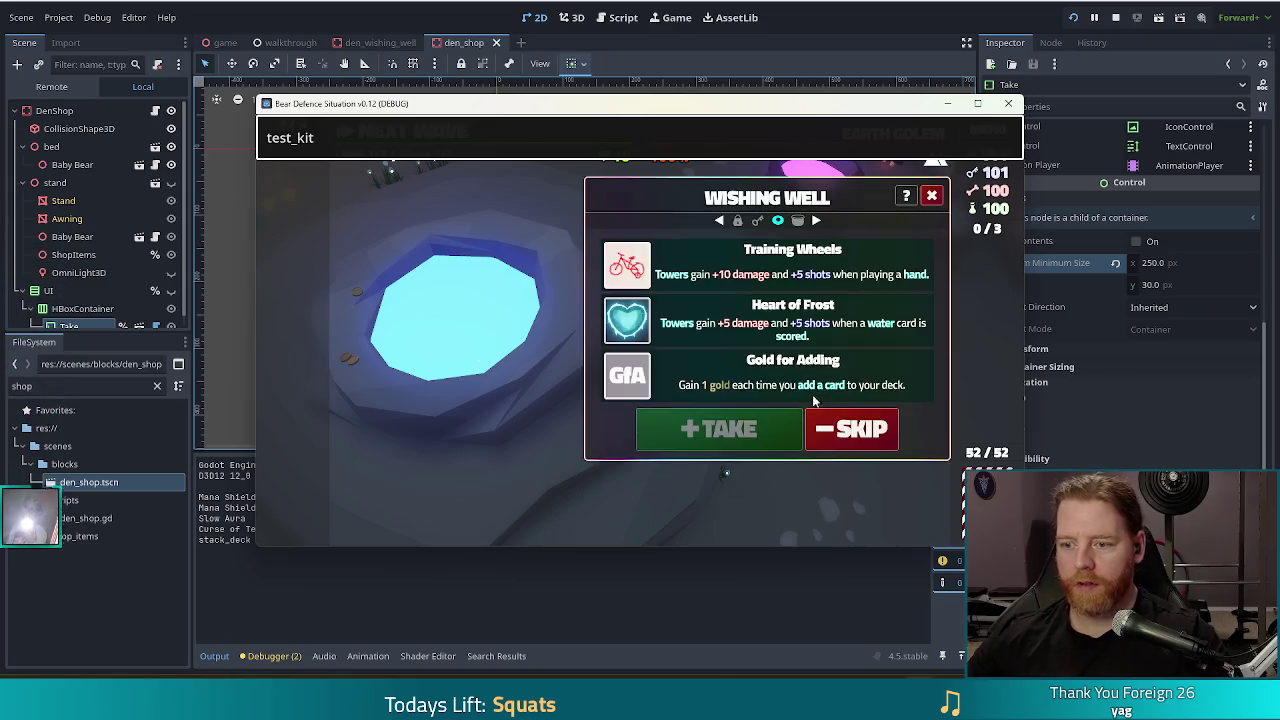
key("grave")
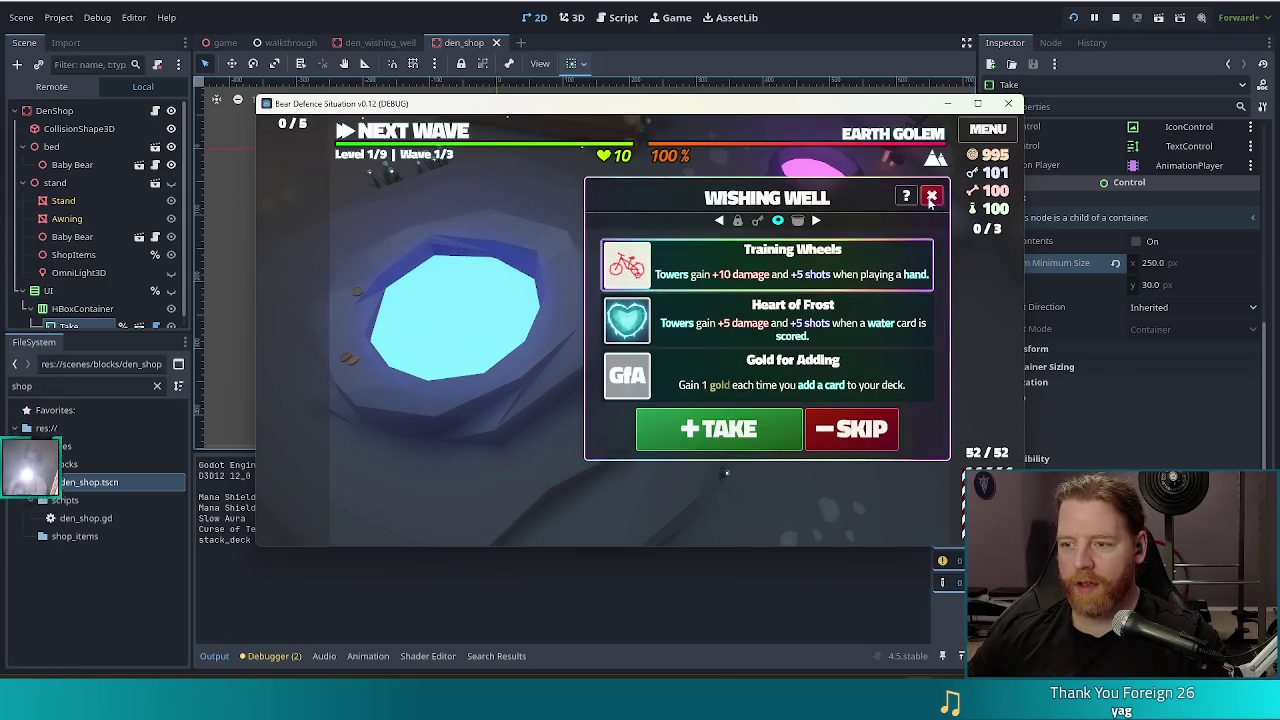
left_click(931, 195)
left_click(398, 327)
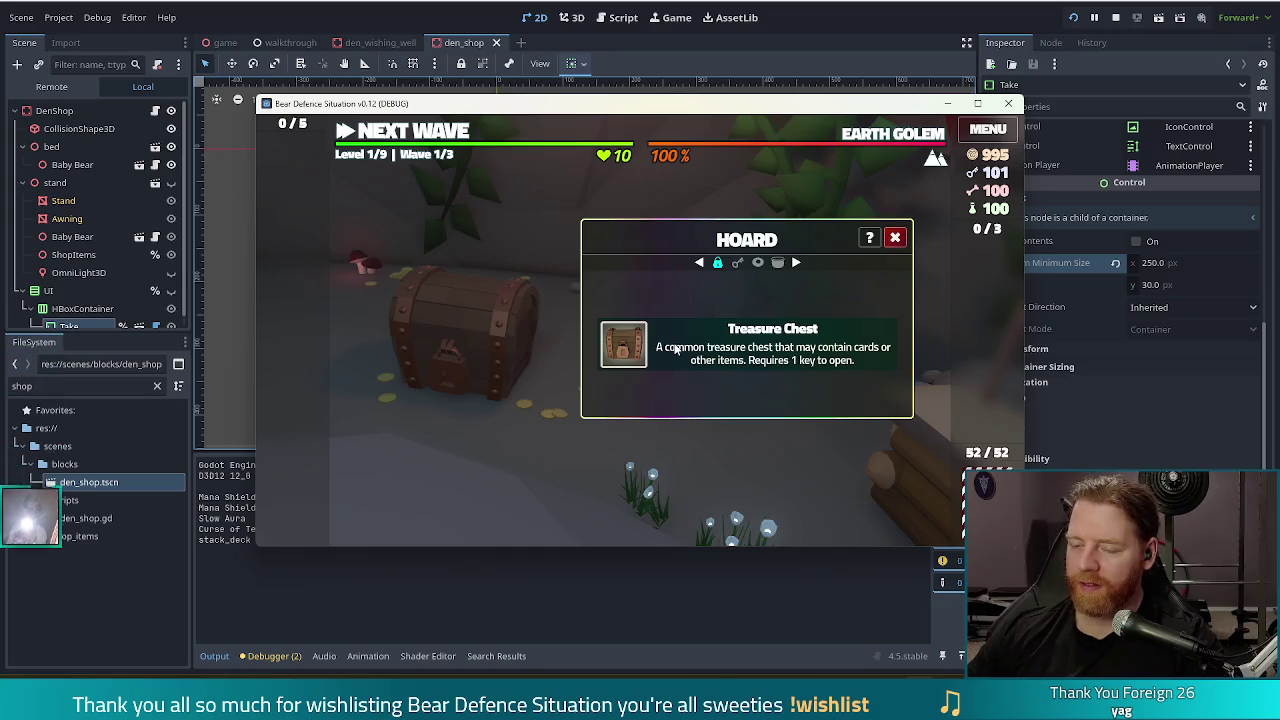
Open the Treasure Chest with a key, select the 4 of Fire card, close the Hoard panel, and stop the game.
left_click(660, 349)
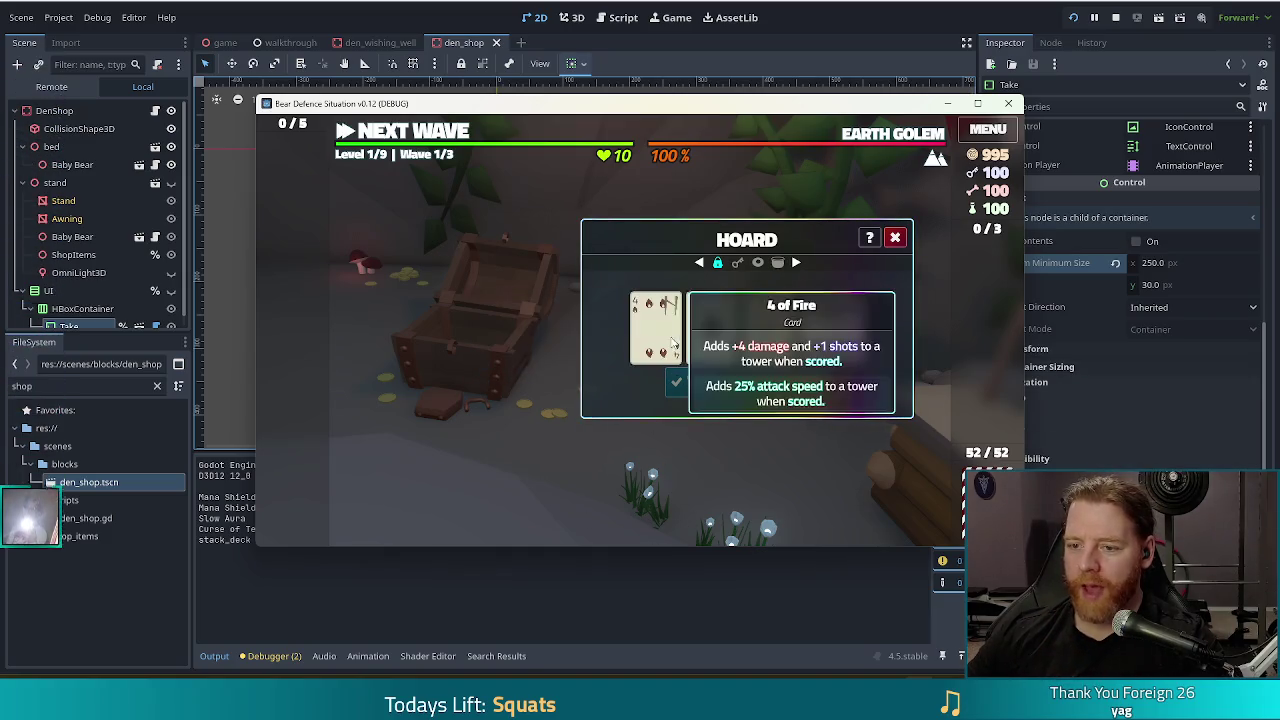
left_click(655, 328)
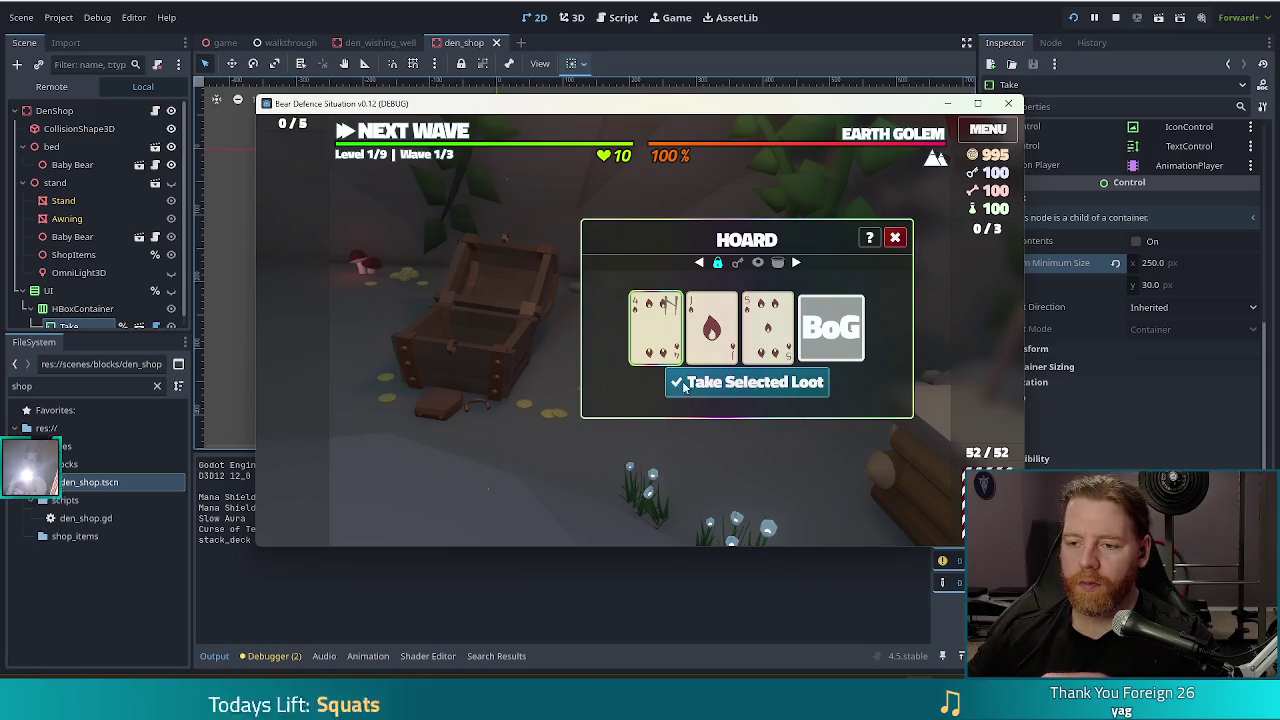
mouse_move(818, 326)
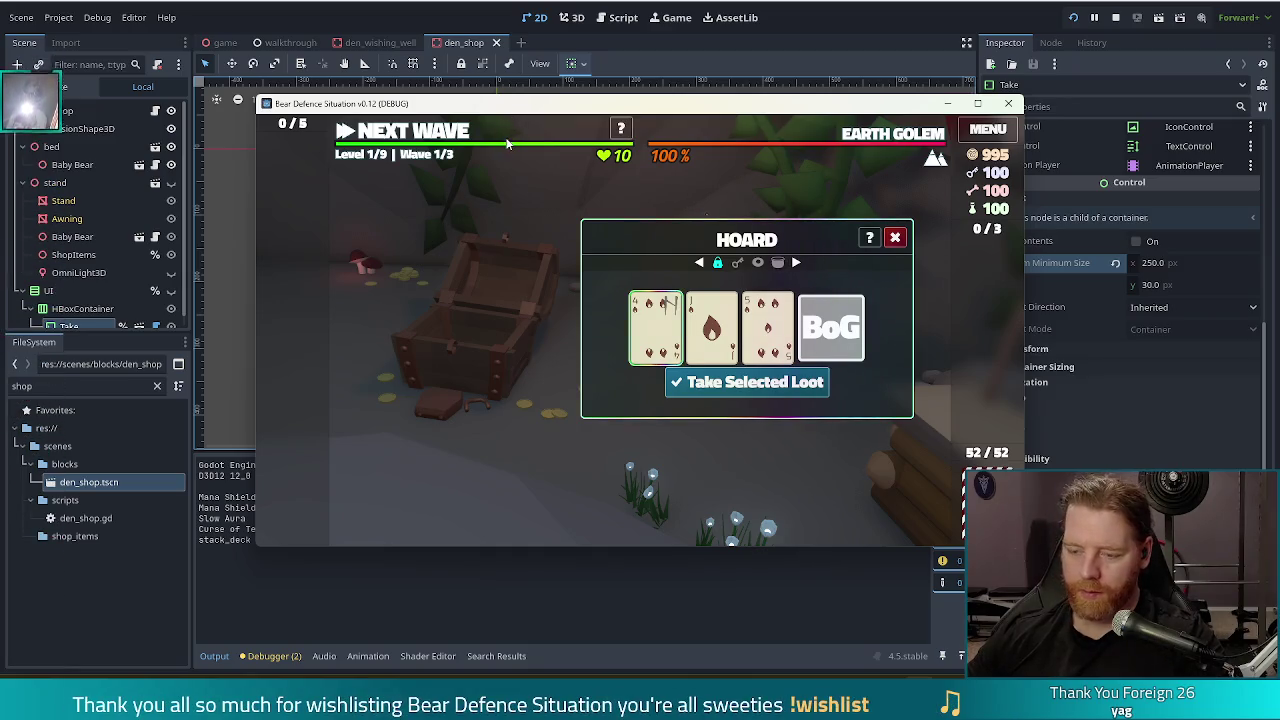
left_click(890, 239)
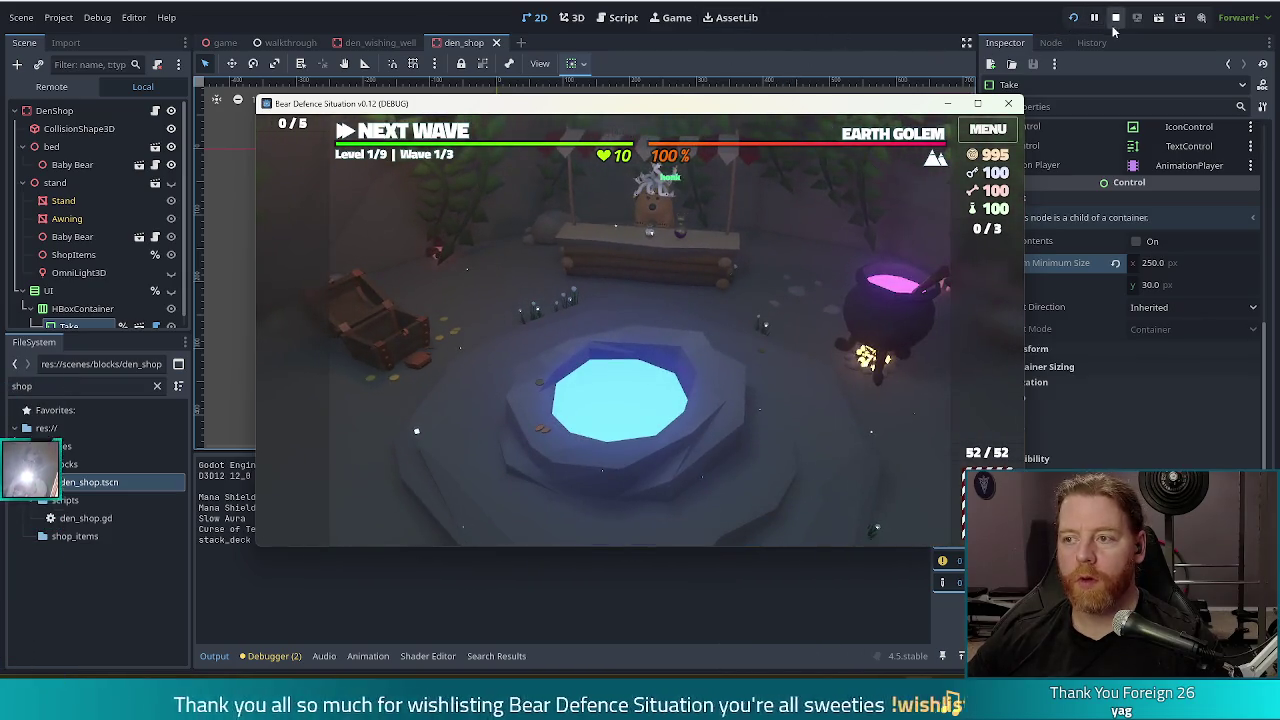
left_click(1115, 17)
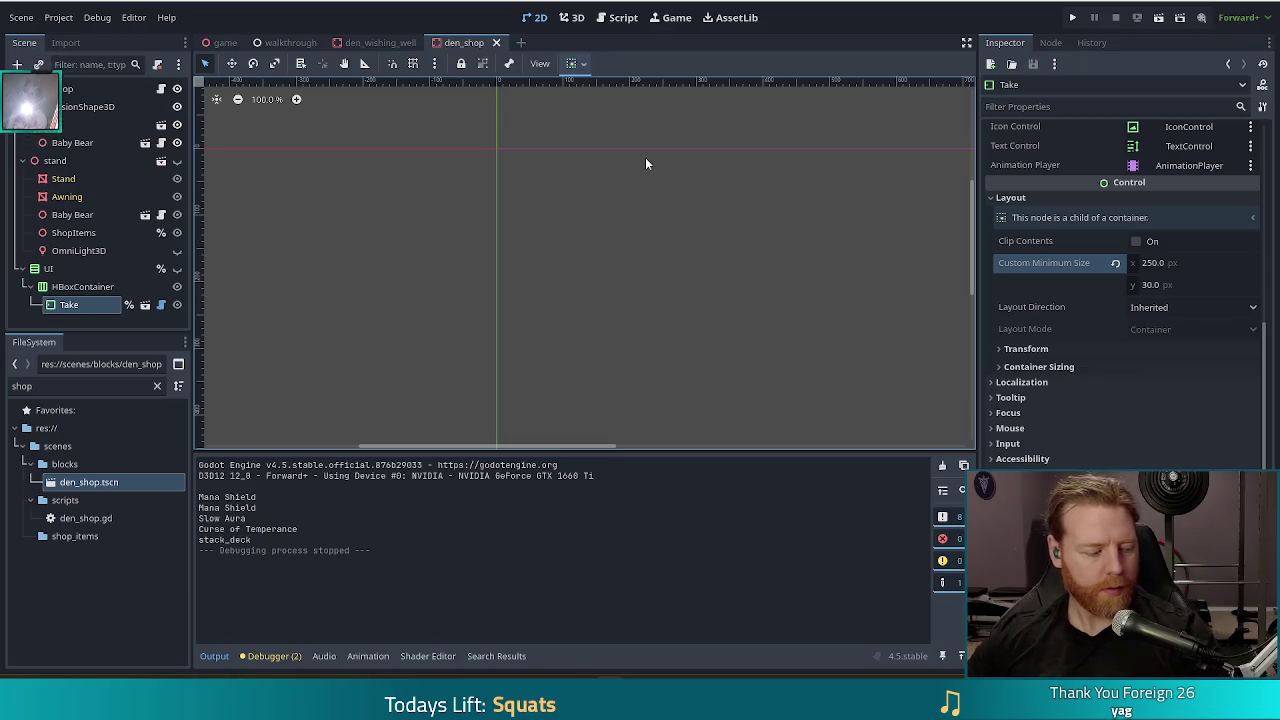
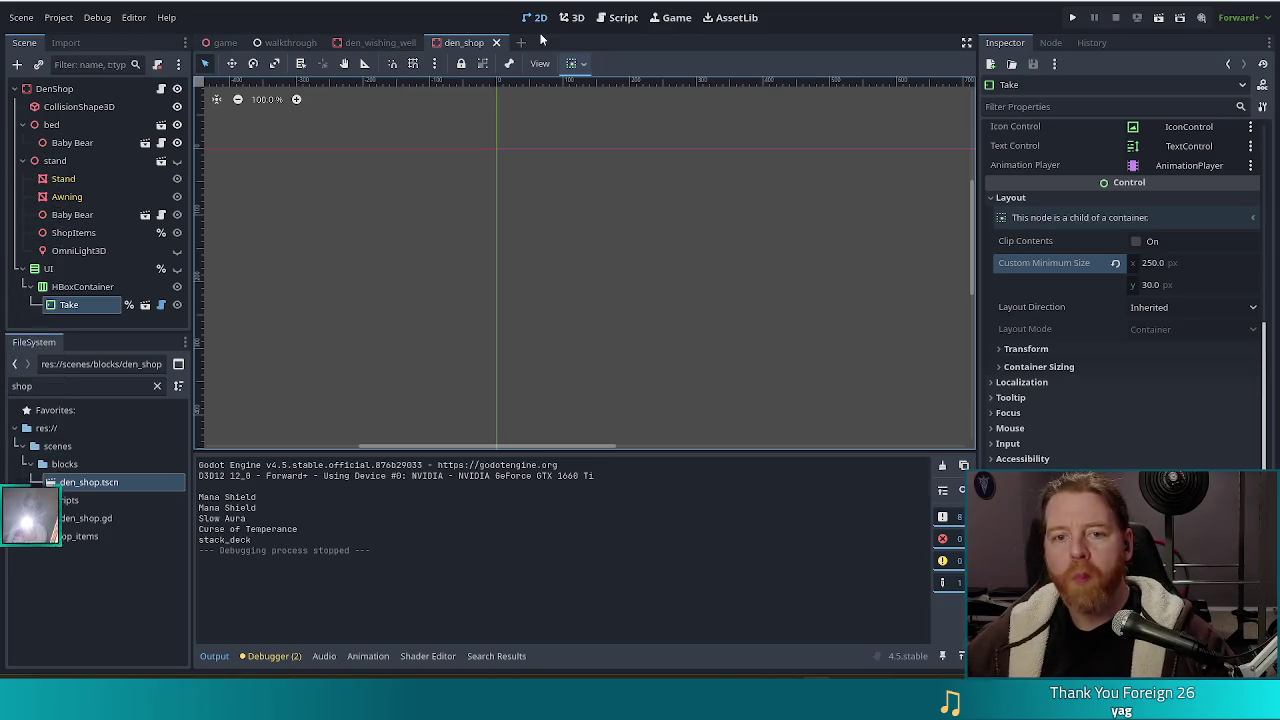
Filter the FileSystem for 'hoard', open den_hoard.tscn, then go back to den_shop.
left_click_drag(88, 385, 5, 380)
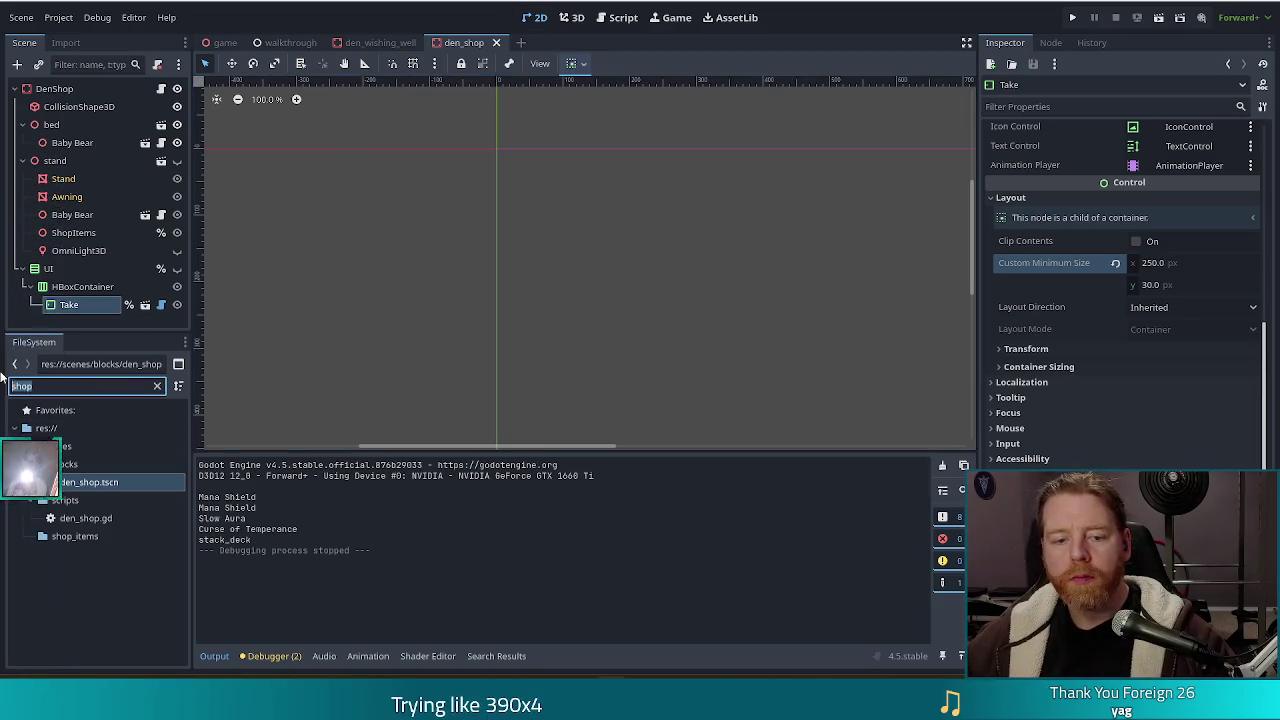
type("hoard")
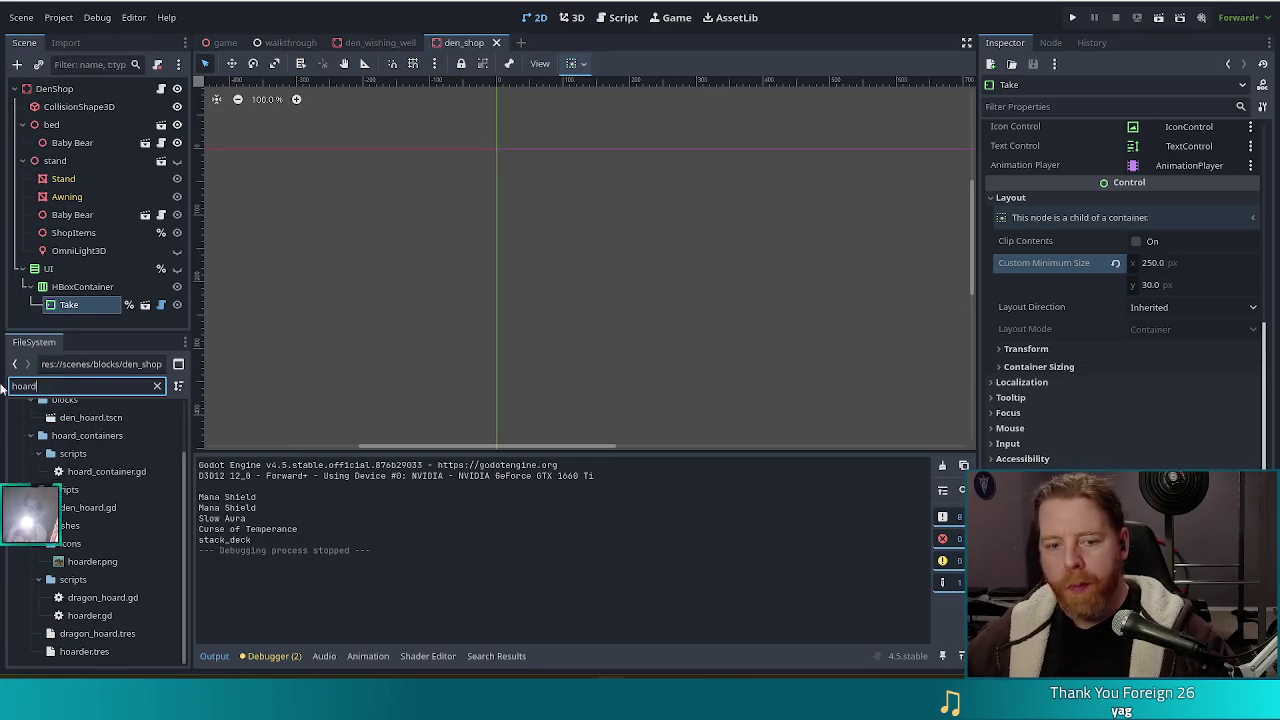
left_click(108, 420)
double_click(108, 420)
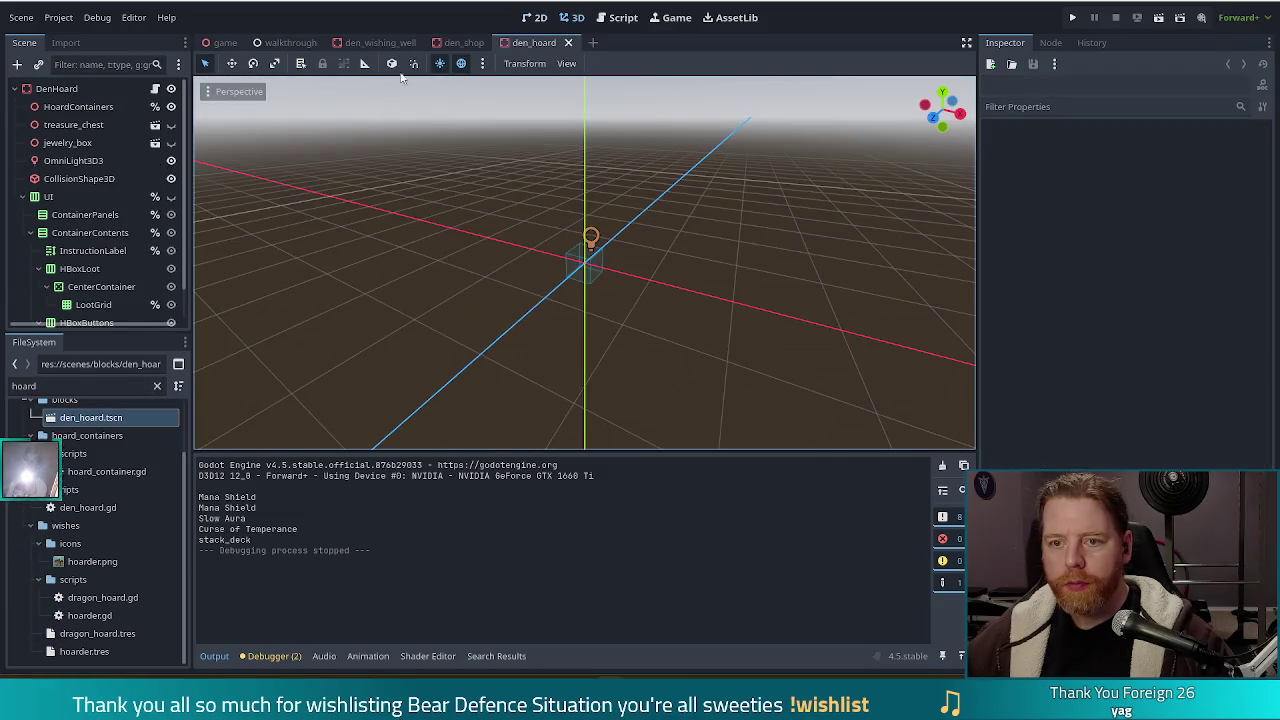
left_click(464, 42)
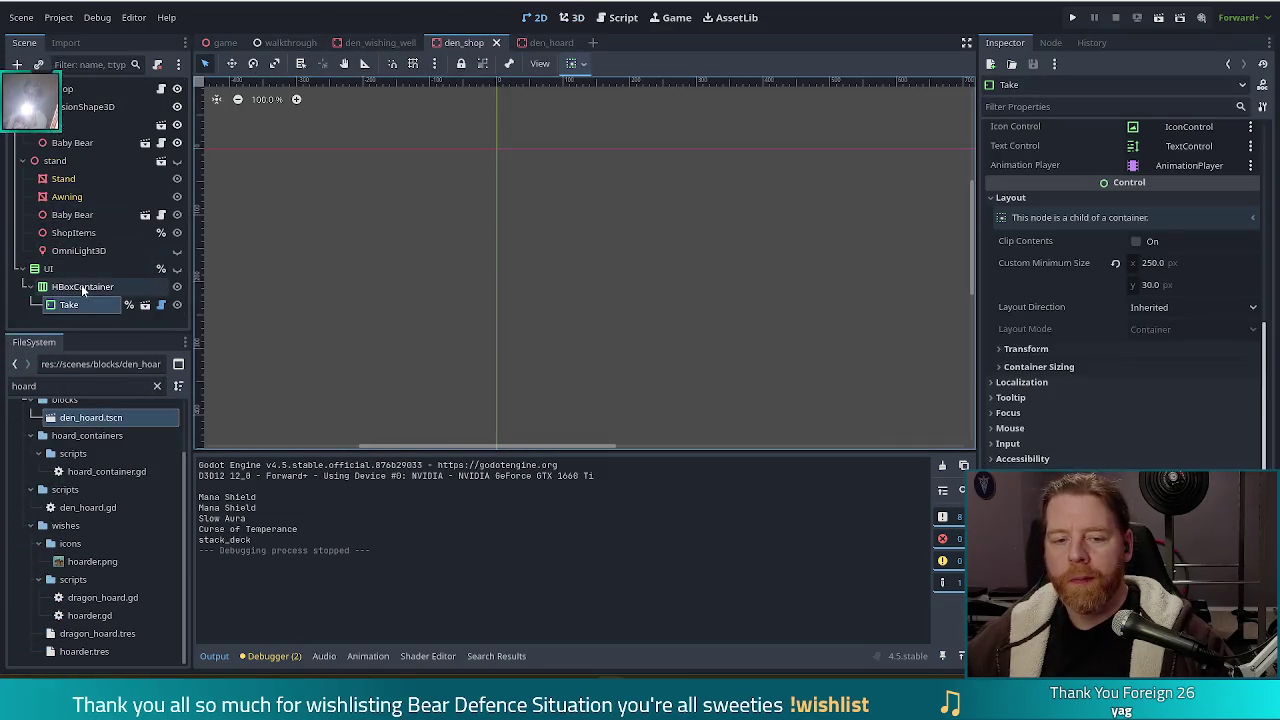
Copy den_shop's HBoxContainer with its Take button and switch to the den_hoard scene.
right_click(81, 284)
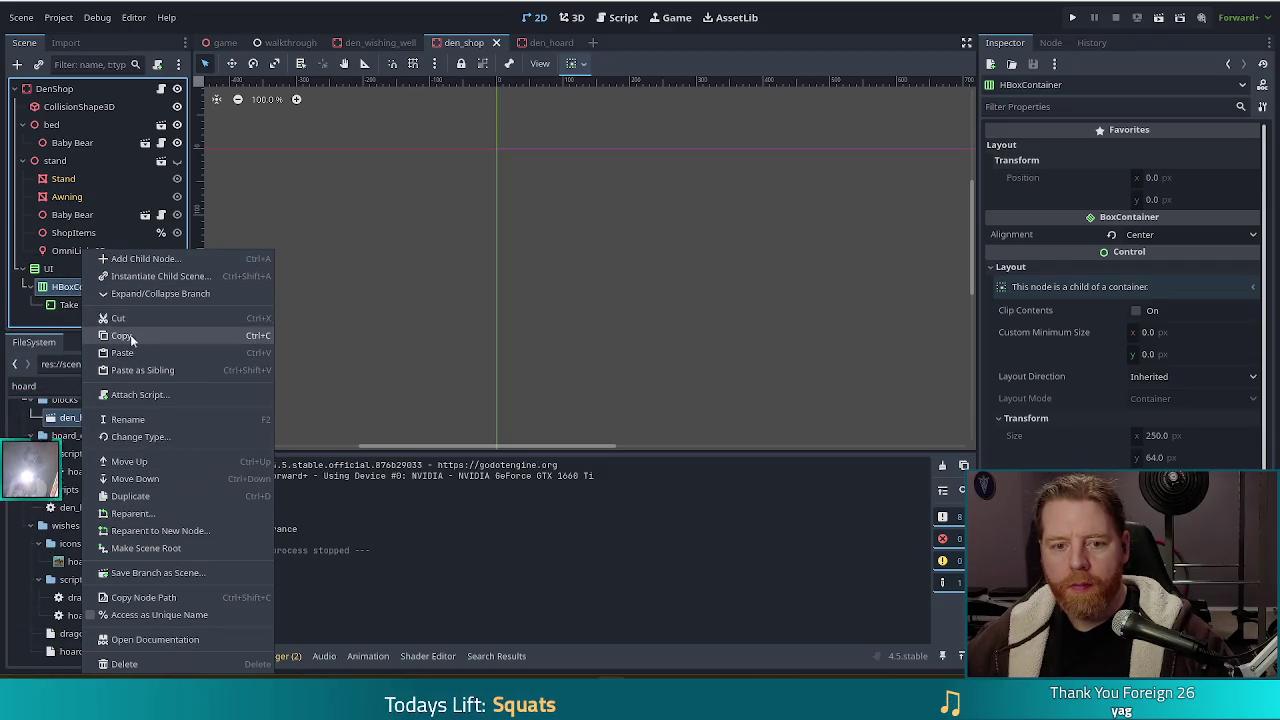
left_click(130, 335)
left_click(553, 43)
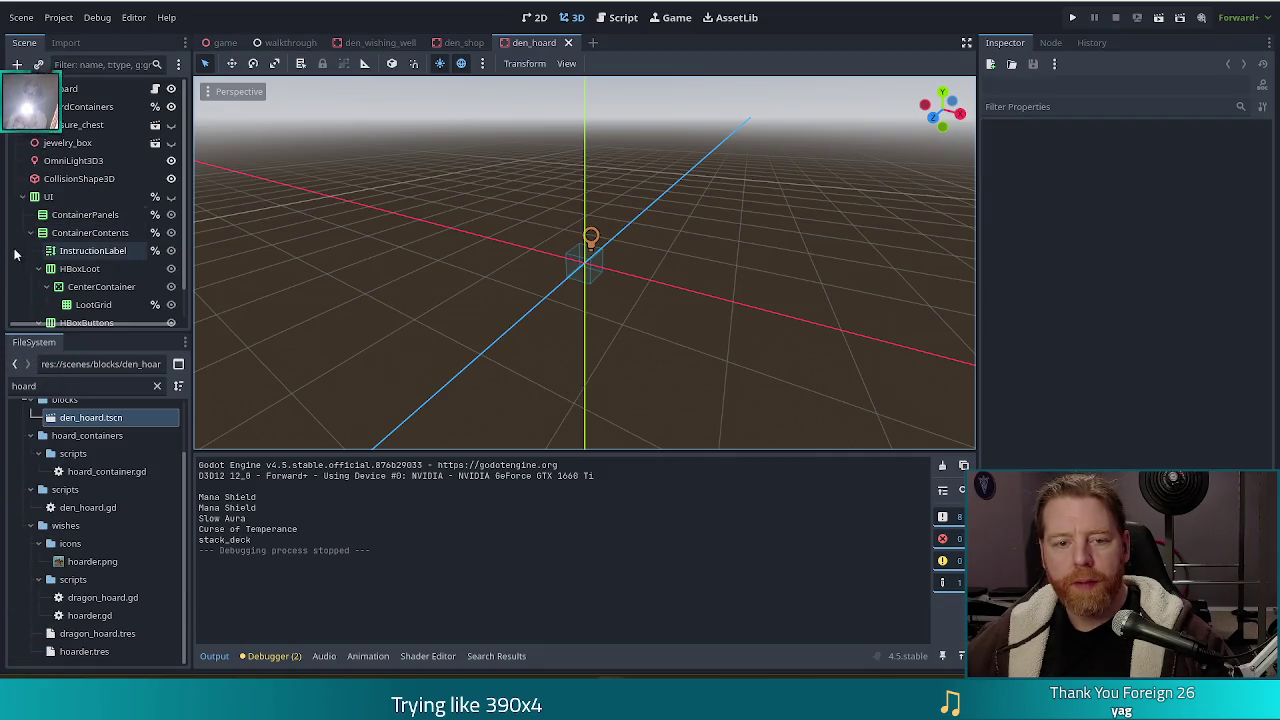
Paste the copied HBoxContainer under ContainerPanels and select the new Take node.
left_click(100, 215)
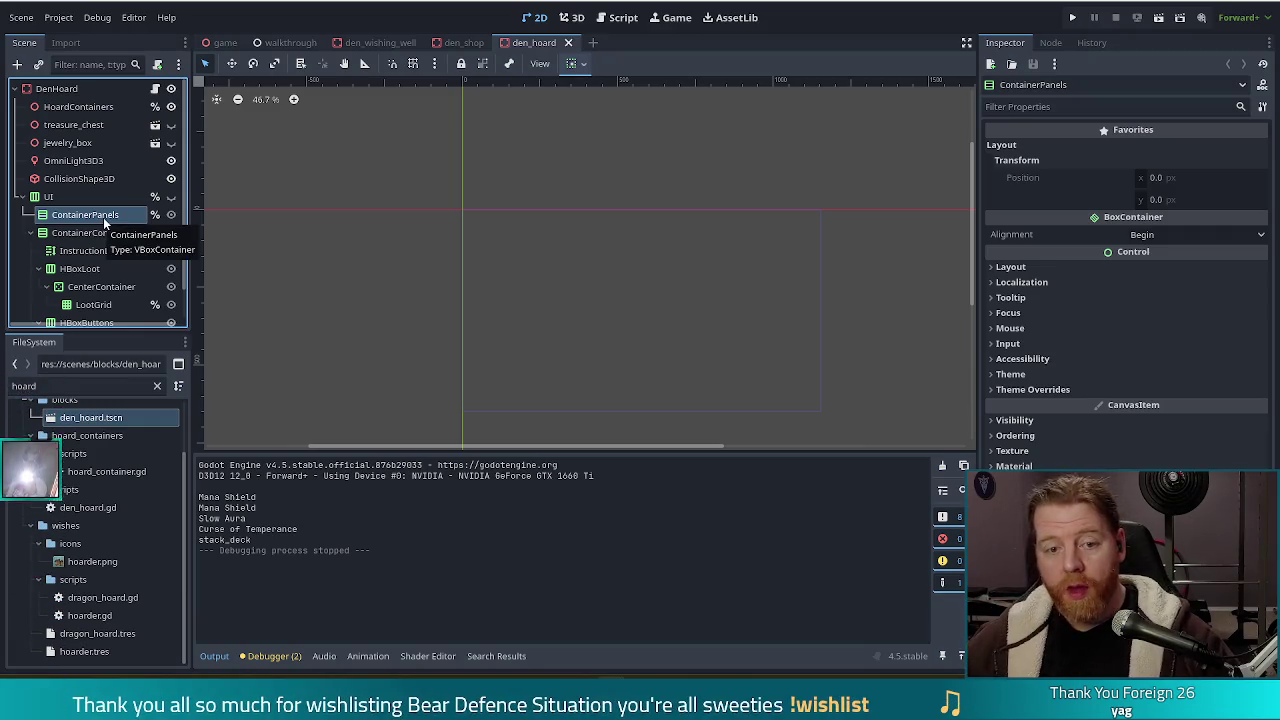
left_click(30, 233)
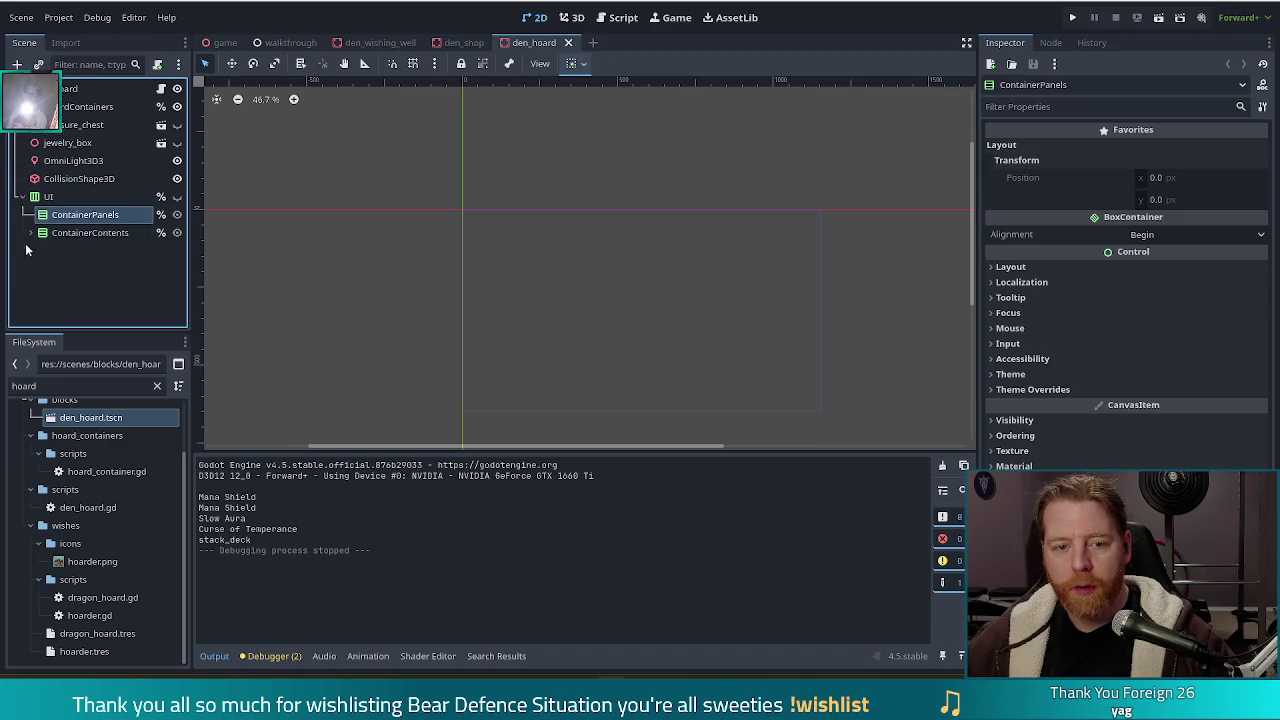
left_click(30, 233)
scroll(60, 260, "down", 1)
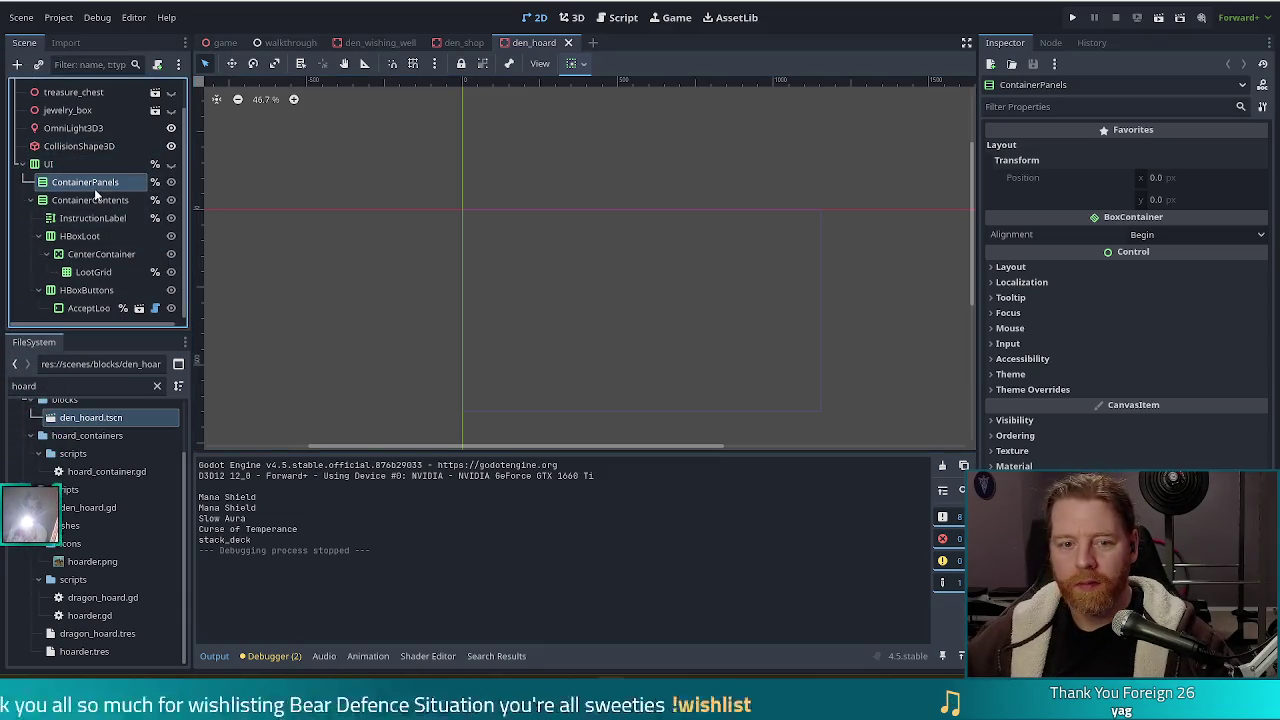
right_click(95, 186)
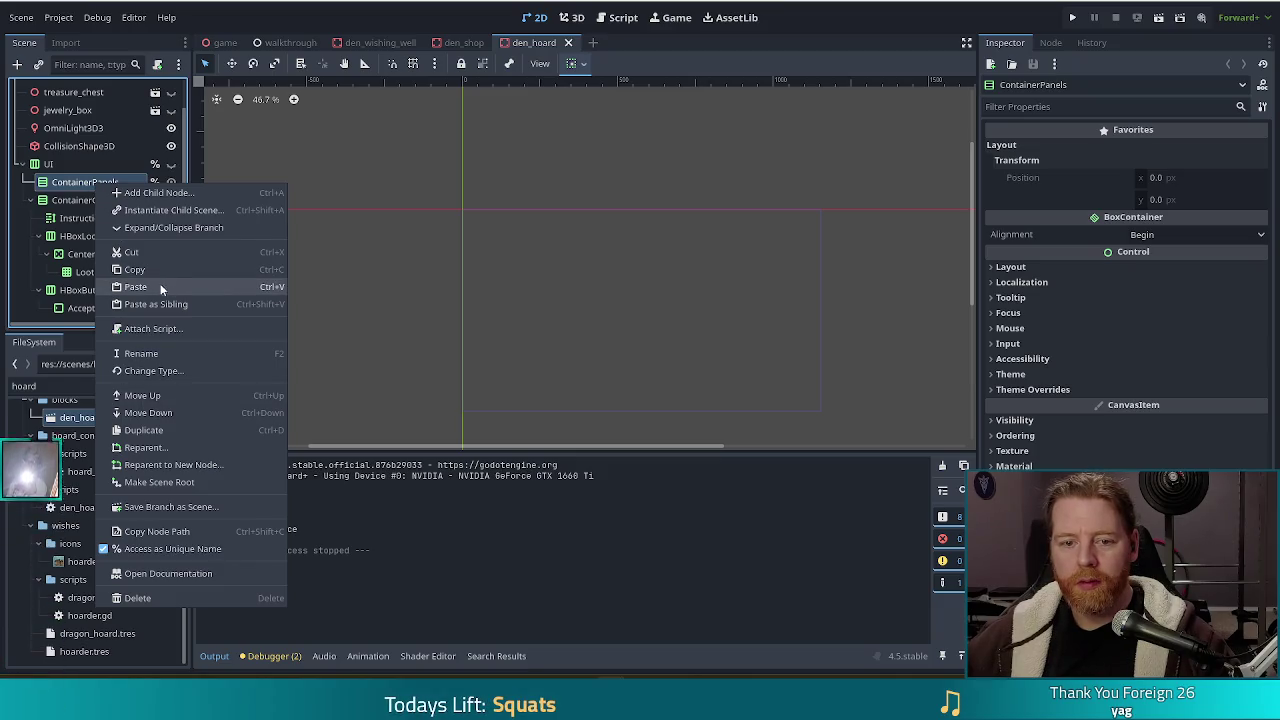
left_click(158, 285)
left_click(76, 218)
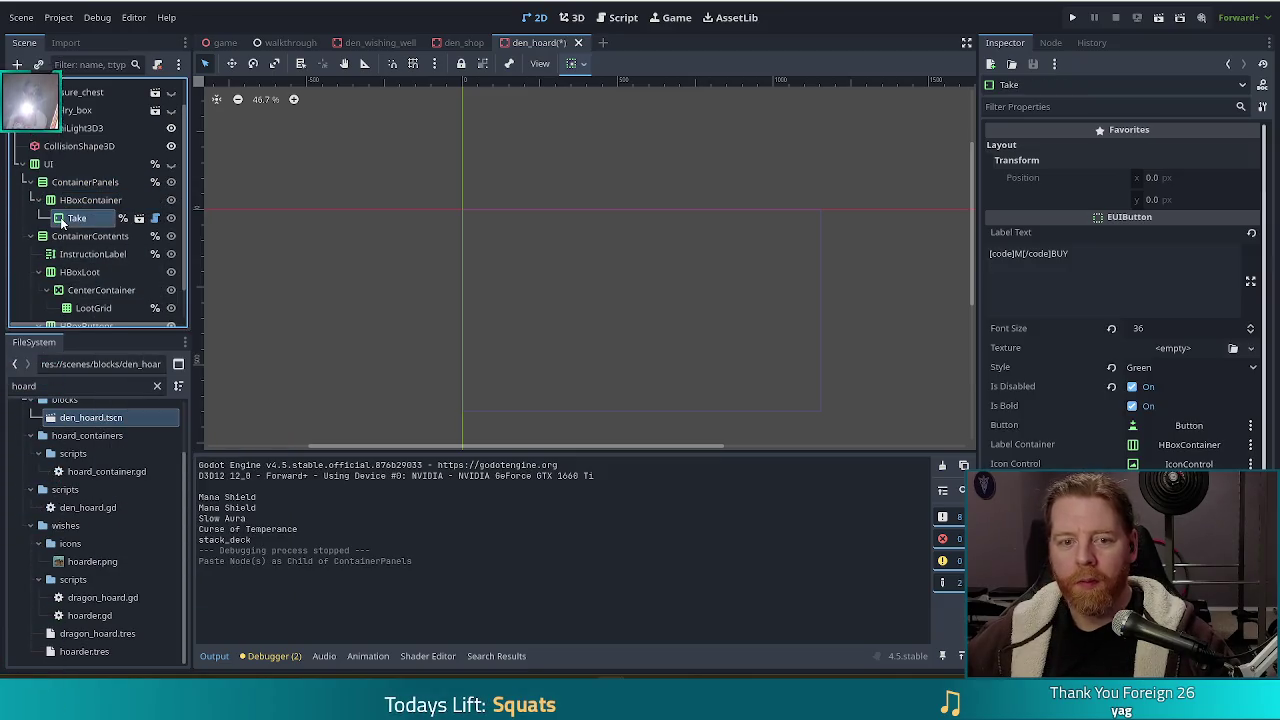